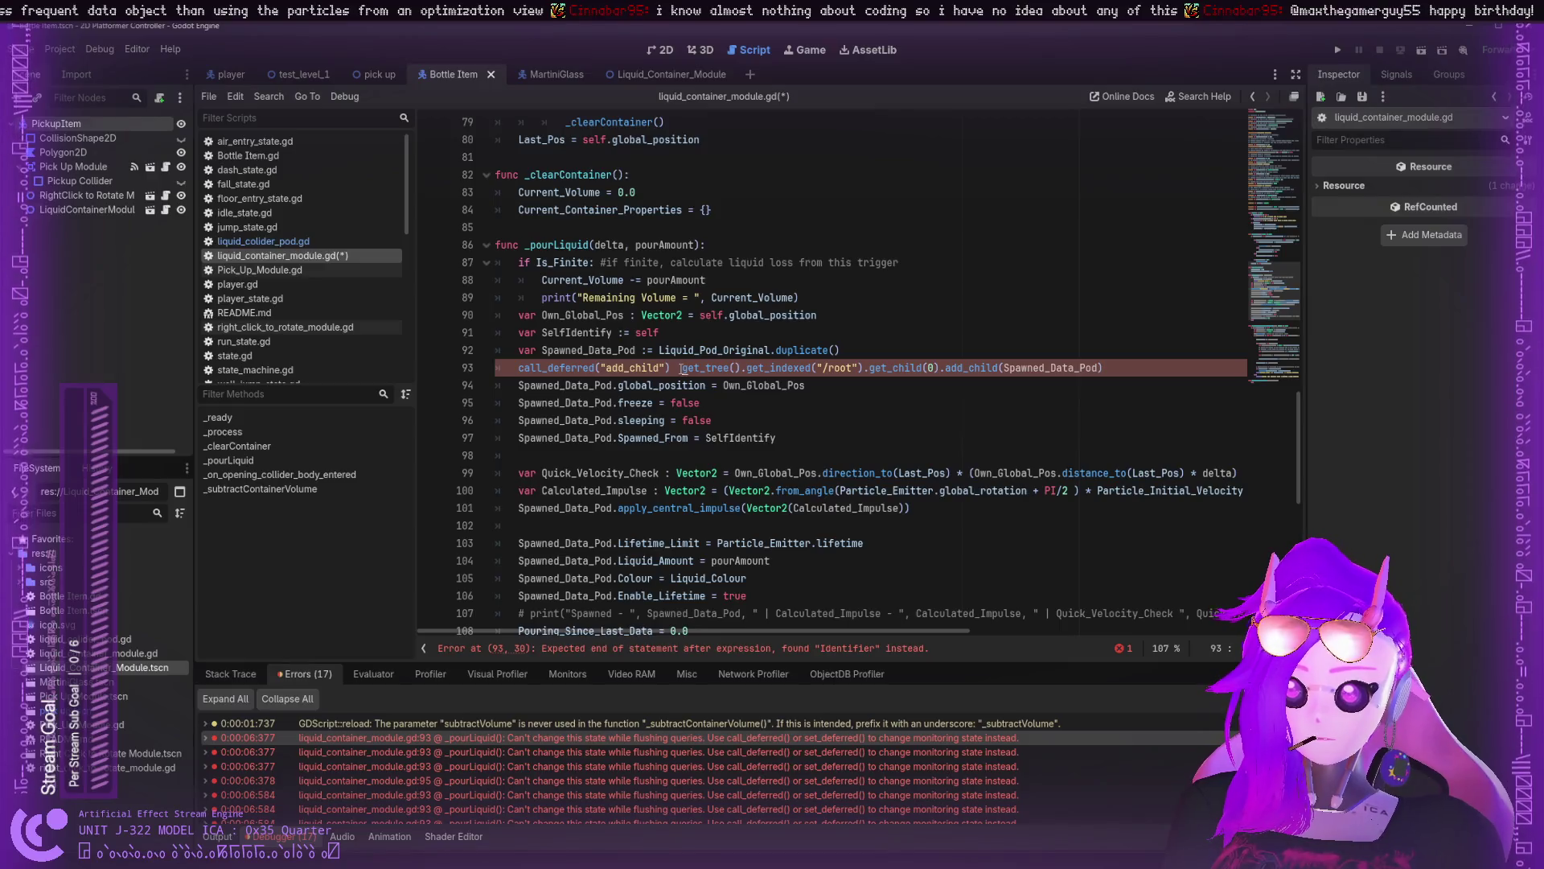
- Split line 93 so call_deferred("add_child") and the get_tree() add_child call are on separate lines
click(680, 367)
key(Return)
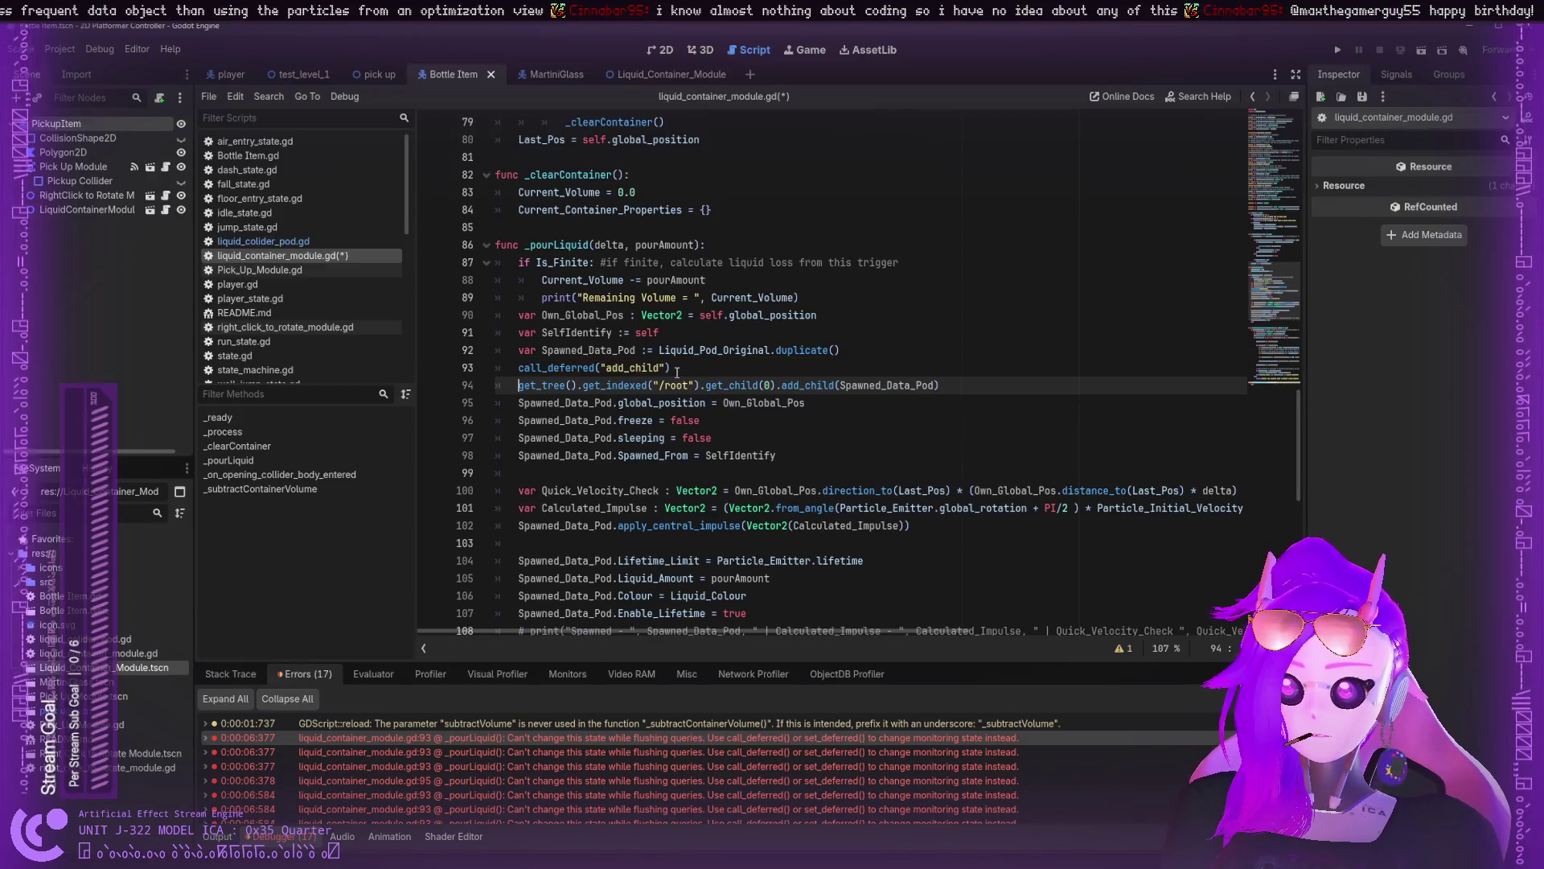
click(653, 368)
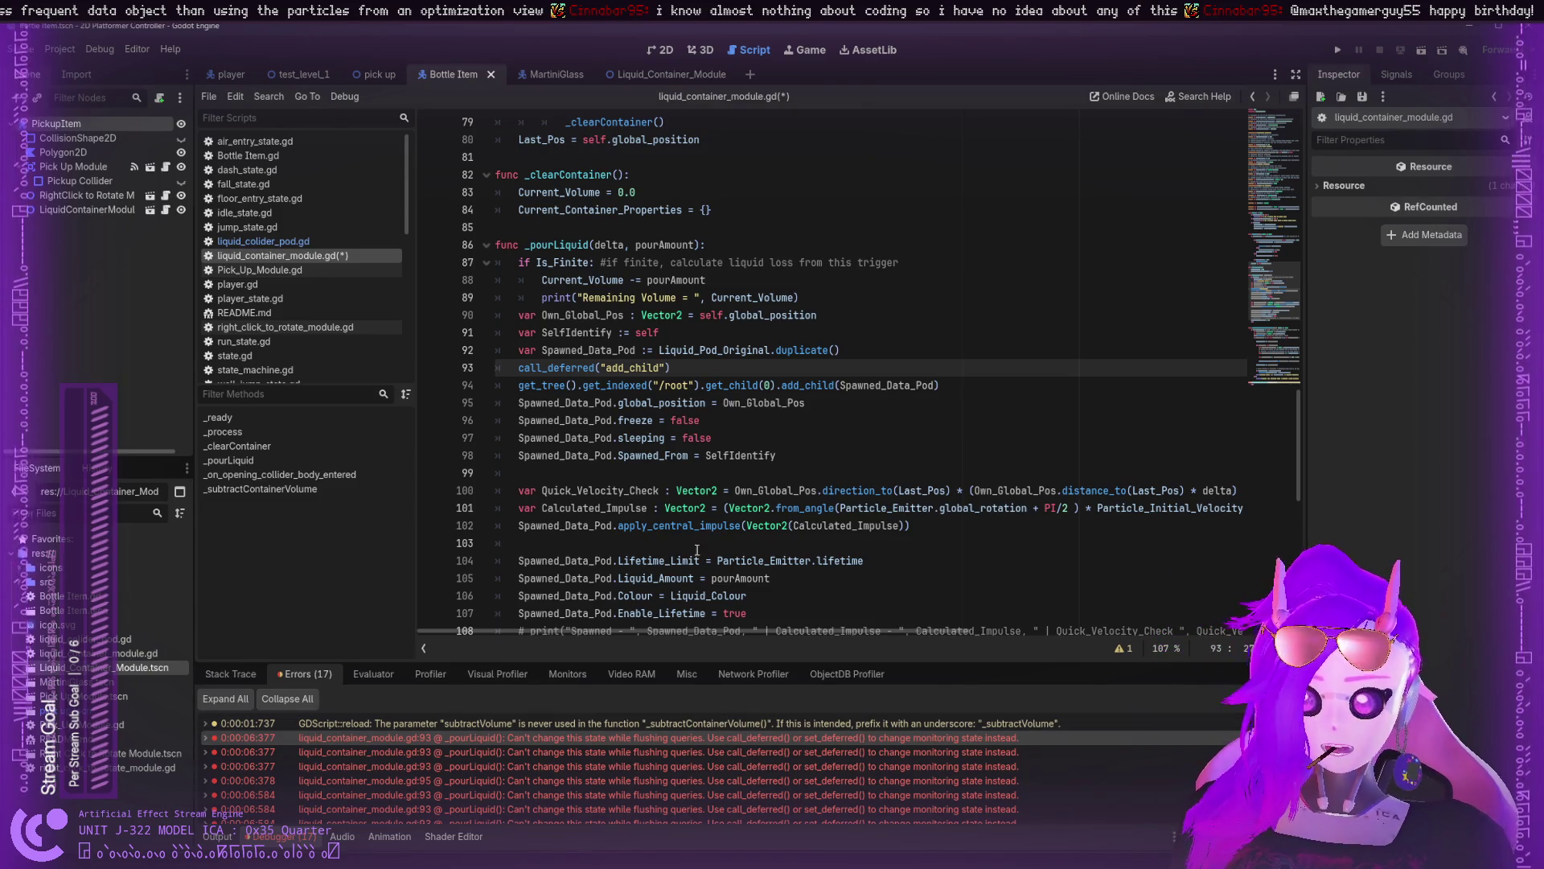
scroll(700, 575, down, 10)
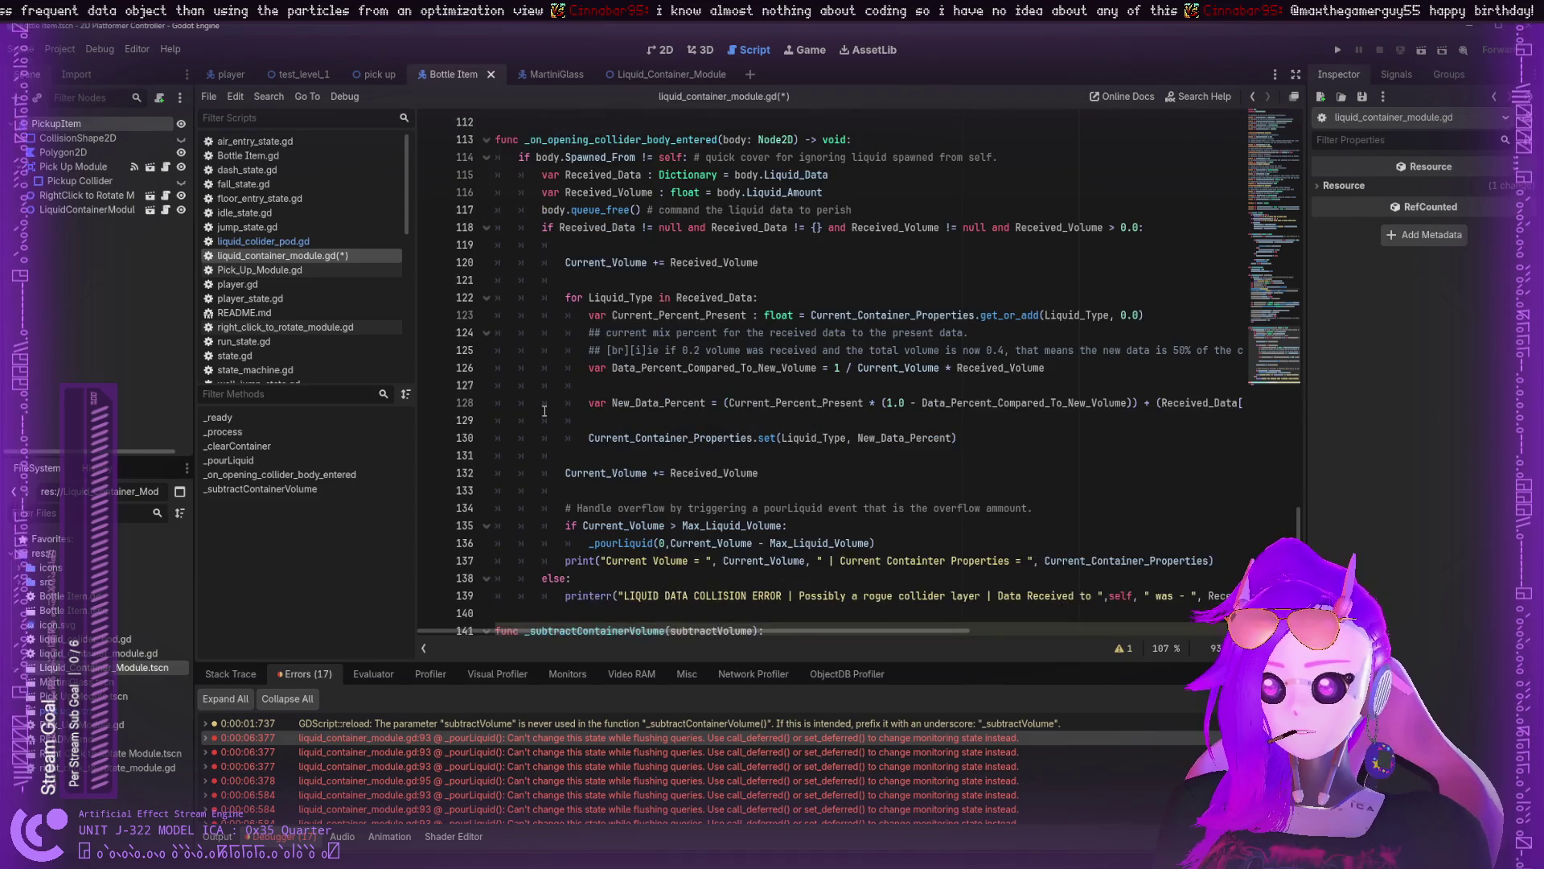
scroll(553, 411, down, 3)
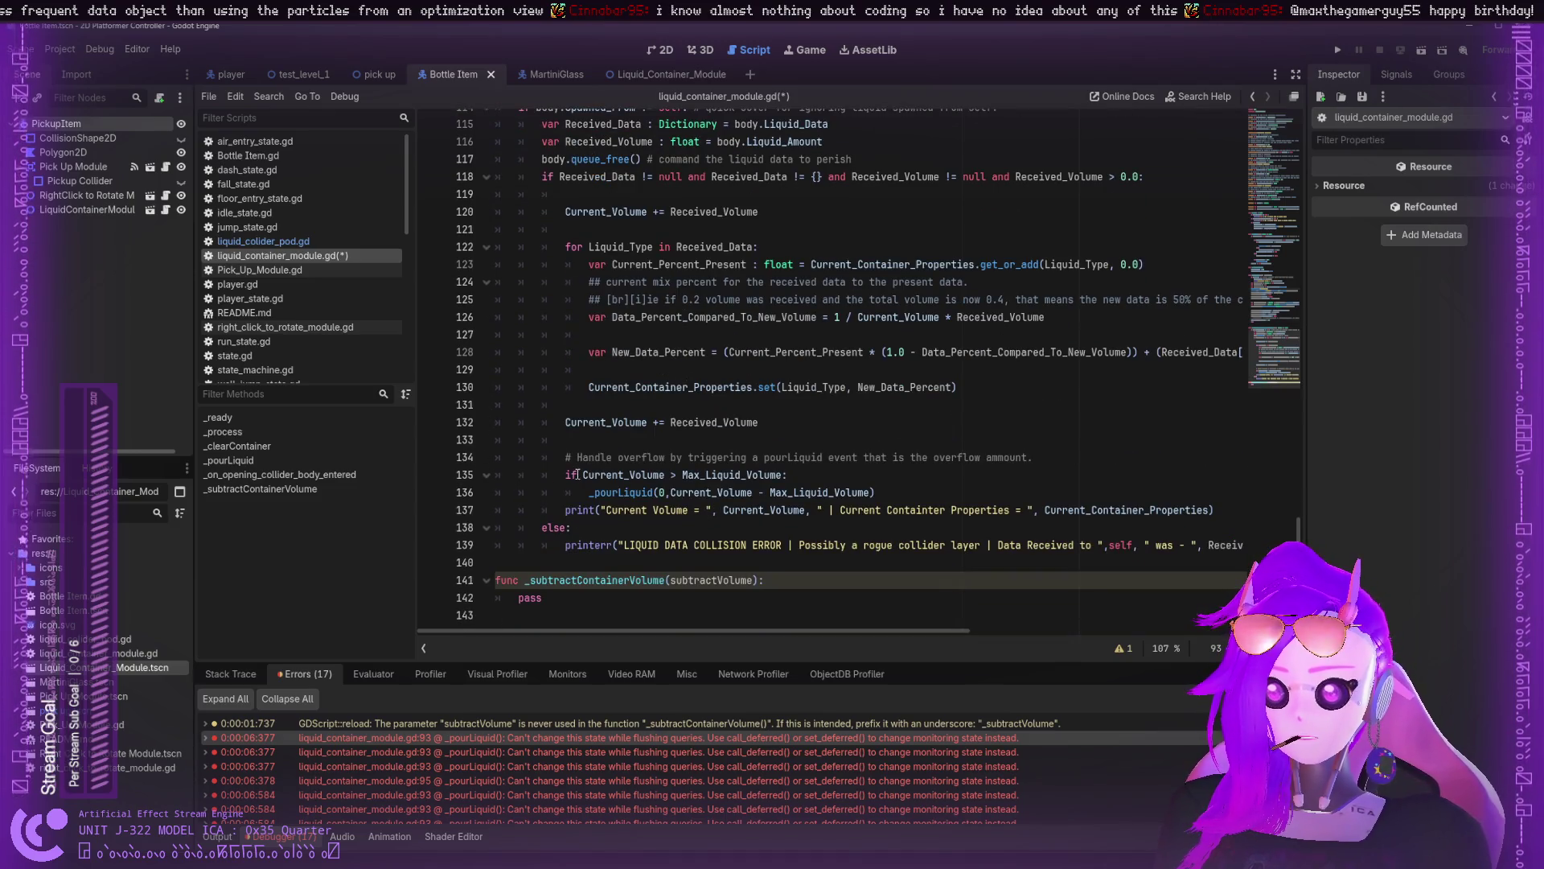
double_click(624, 474)
click(583, 475)
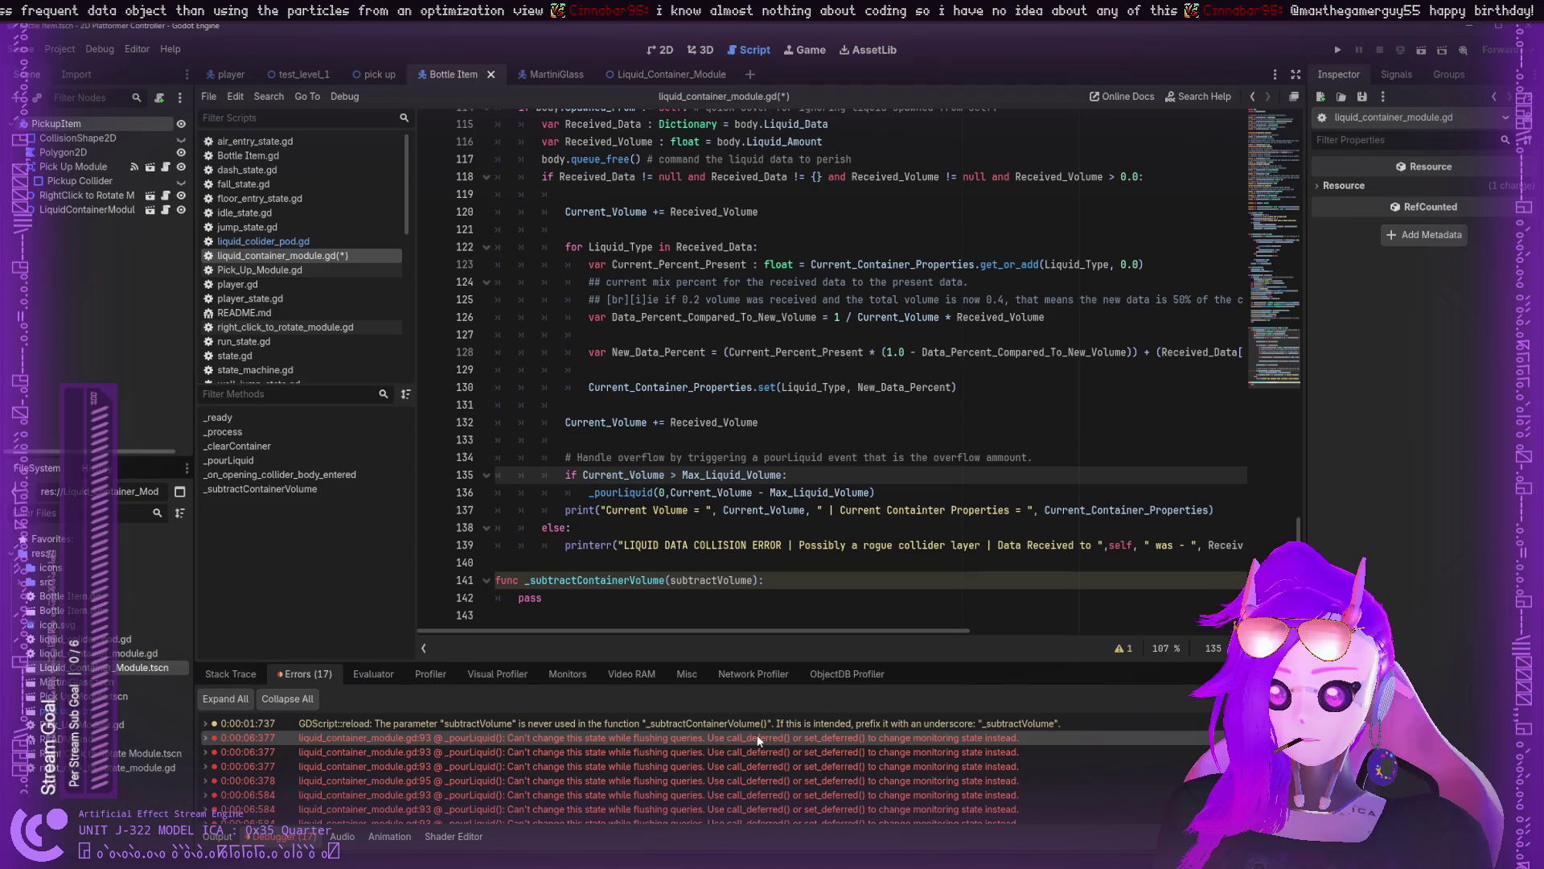
double_click(653, 493)
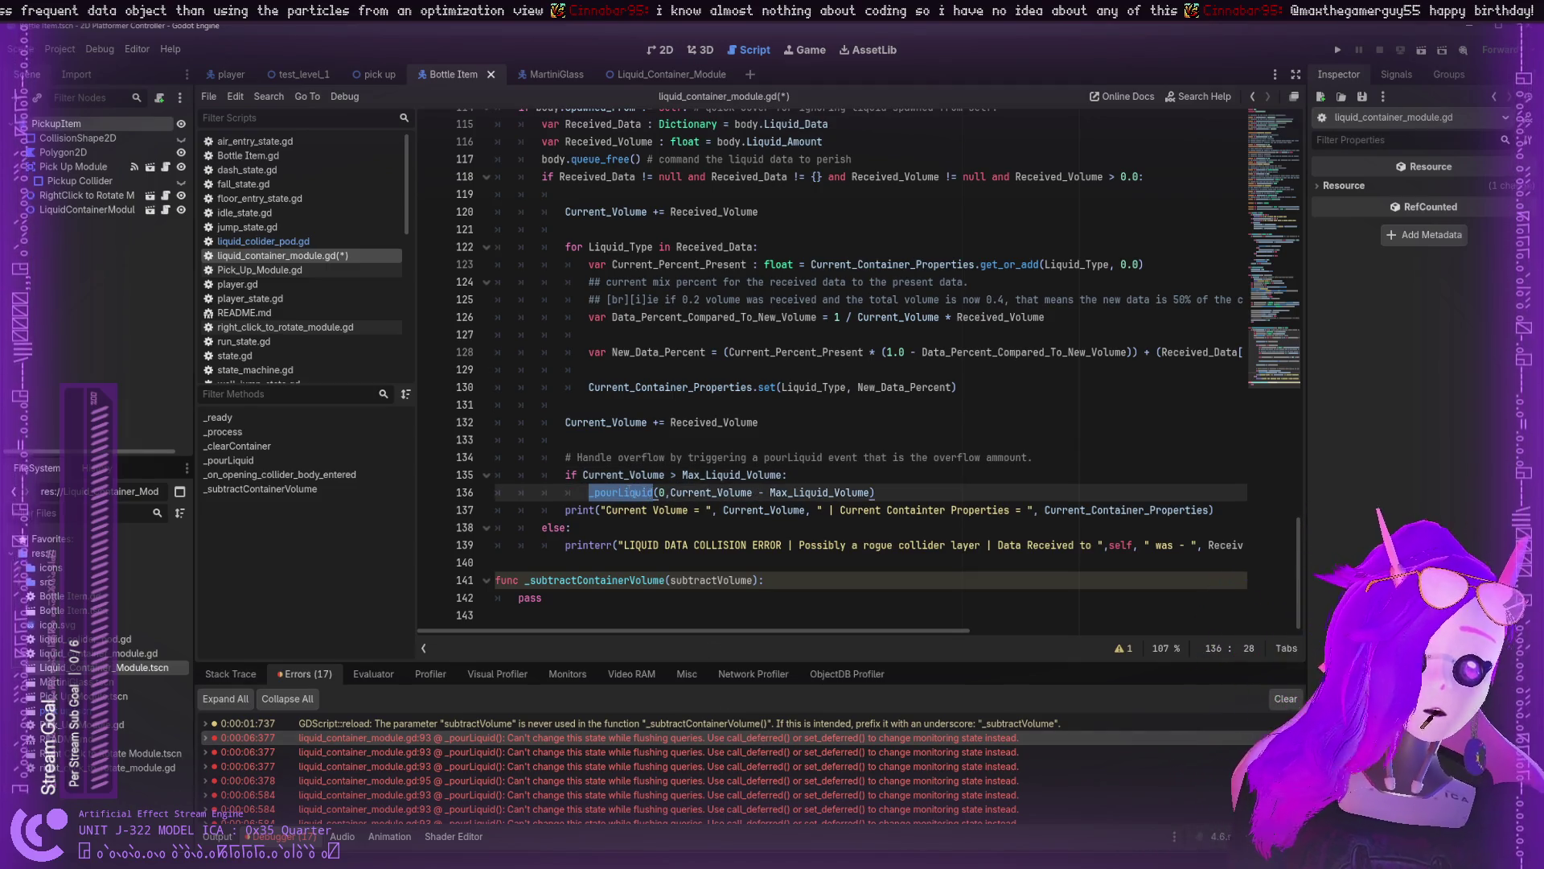
double_click(728, 492)
double_click(648, 492)
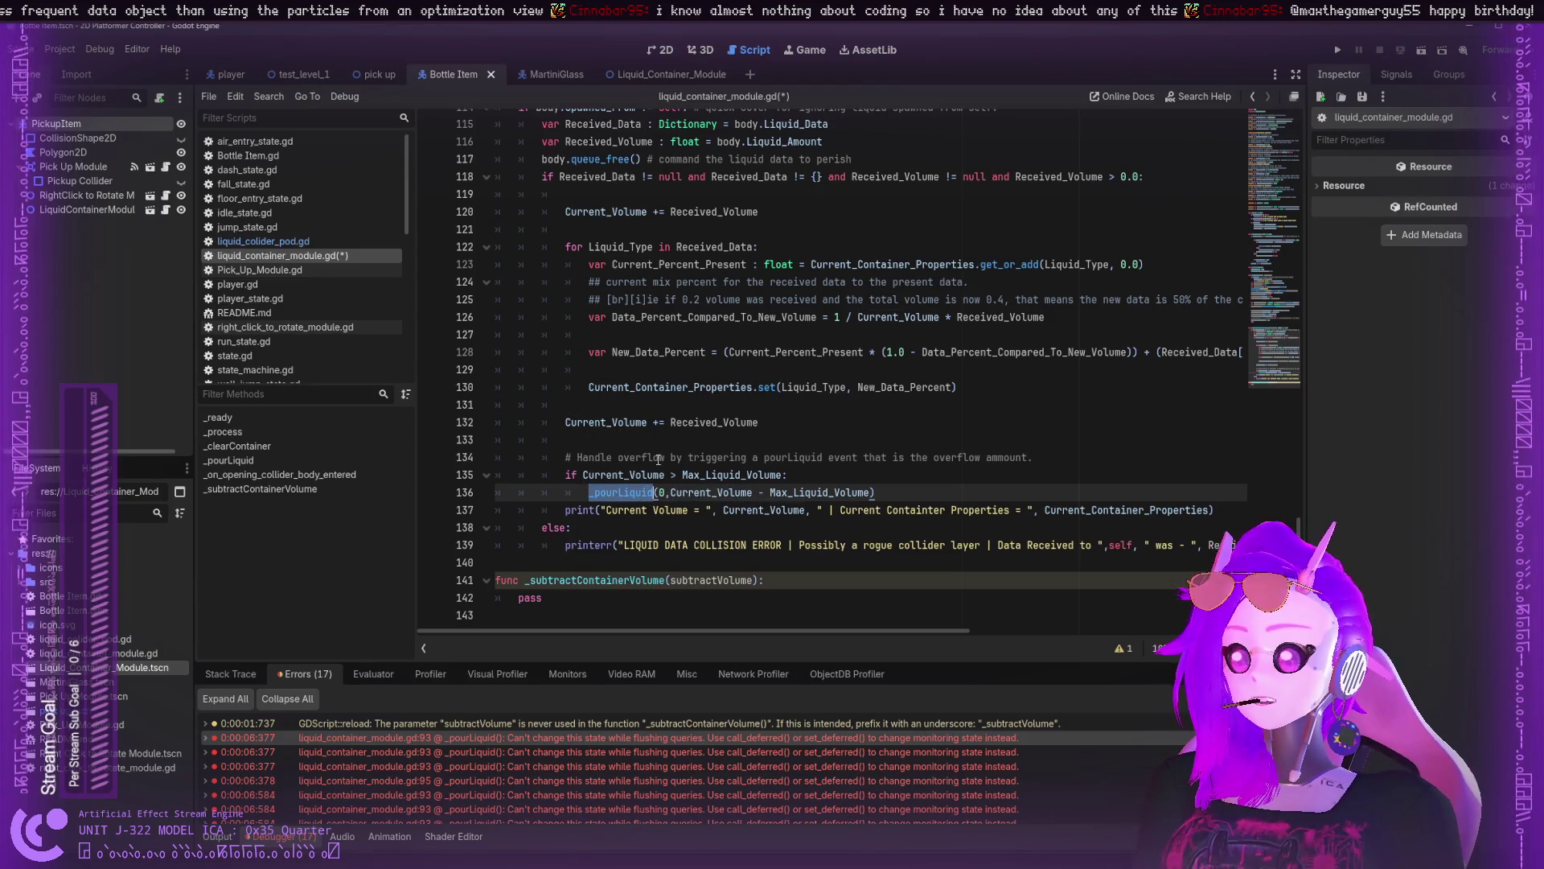
scroll(658, 459, up, 10)
scroll(658, 459, up, 4)
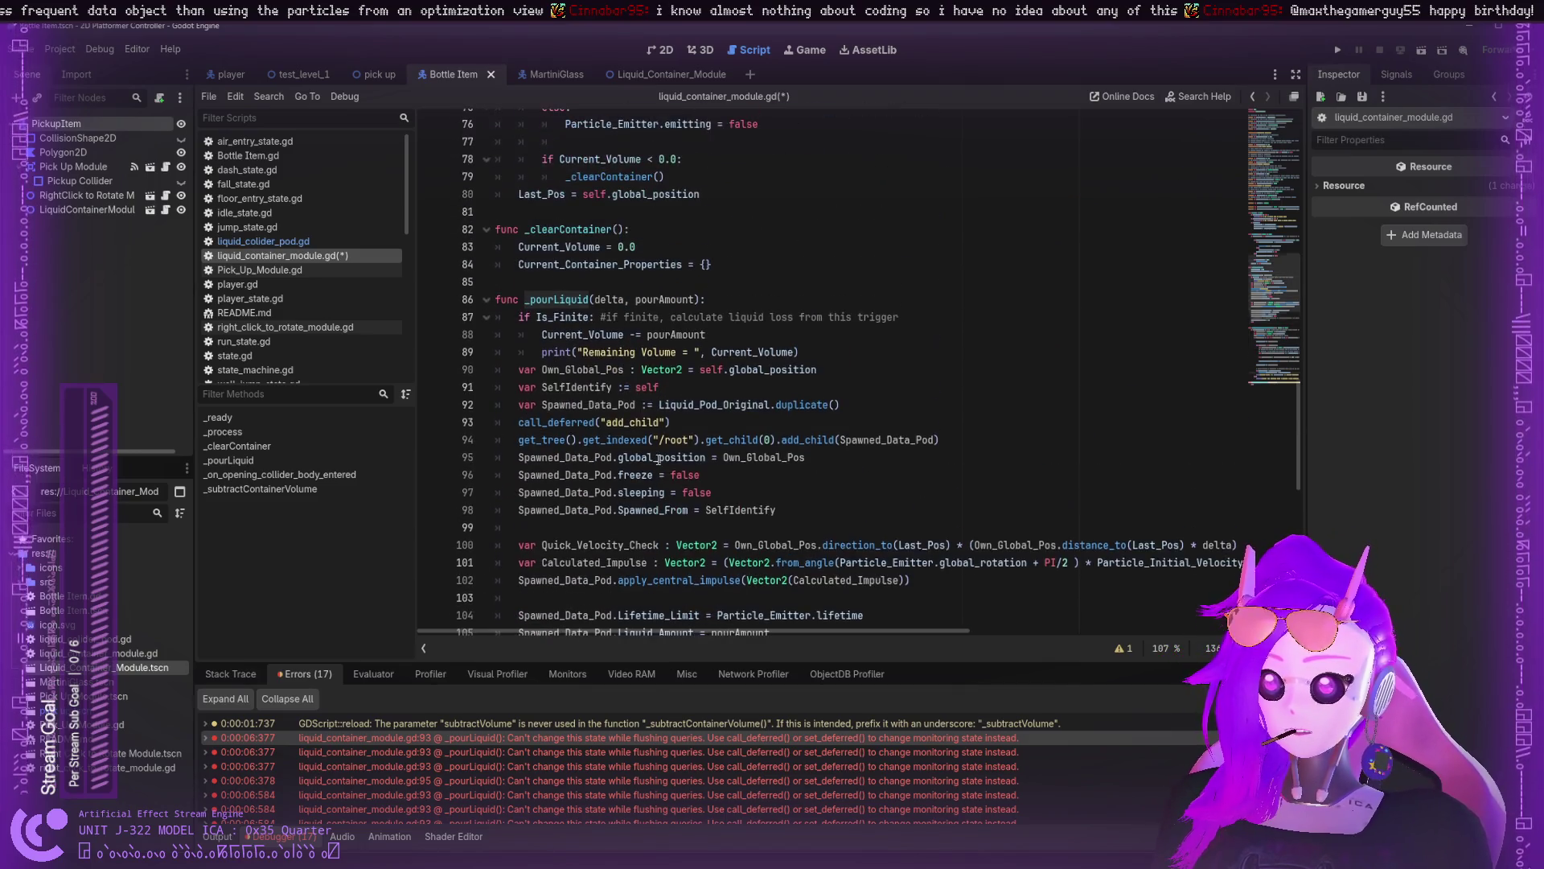
scroll(658, 459, down, 4)
scroll(658, 459, up, 2)
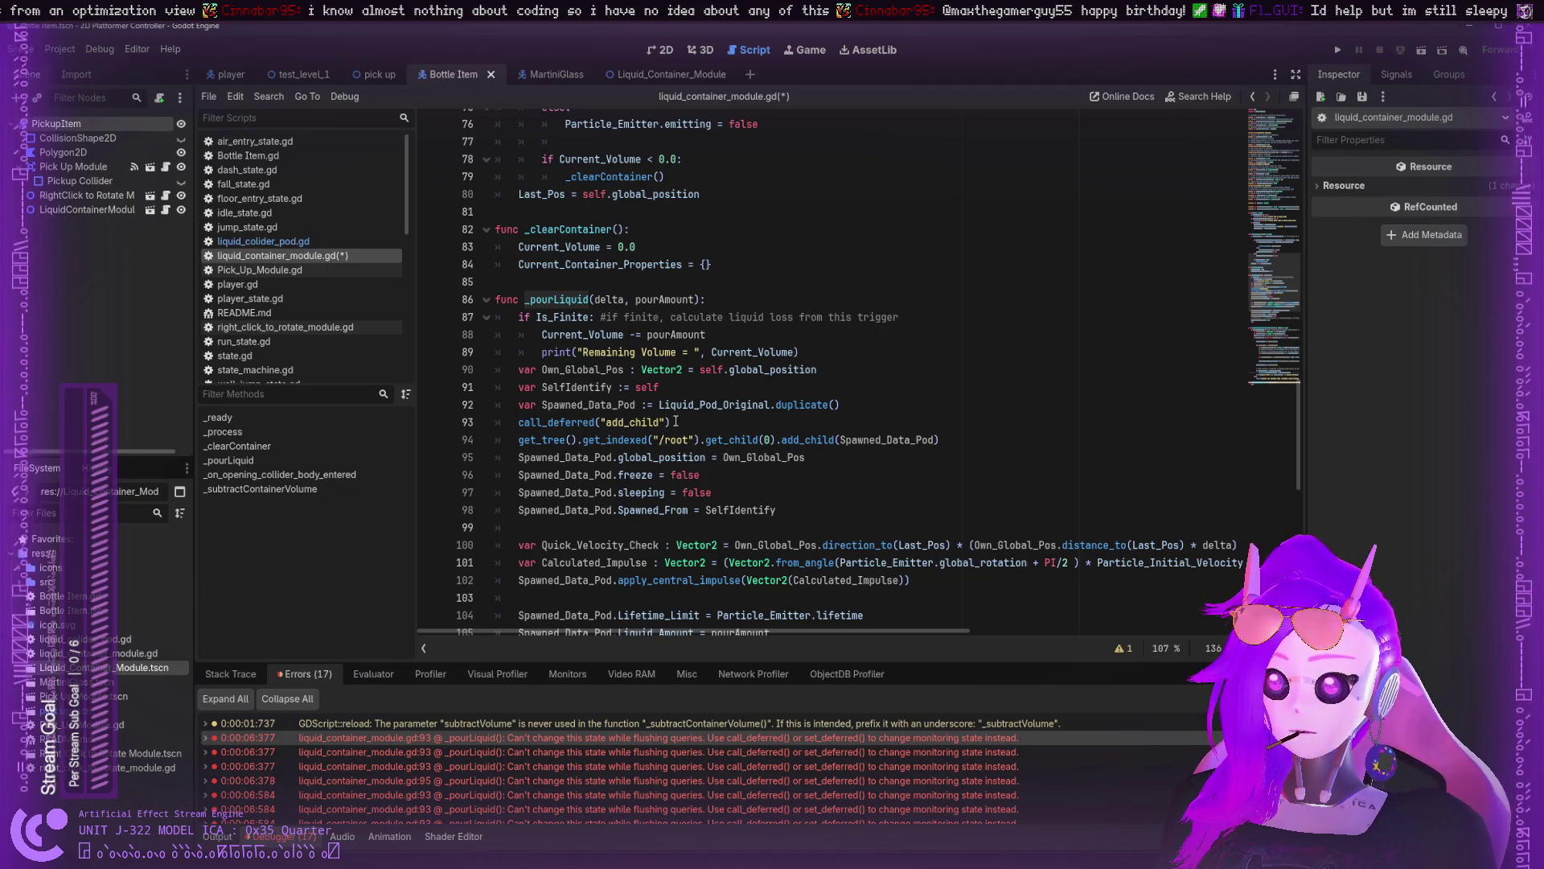
drag(672, 423, 518, 422)
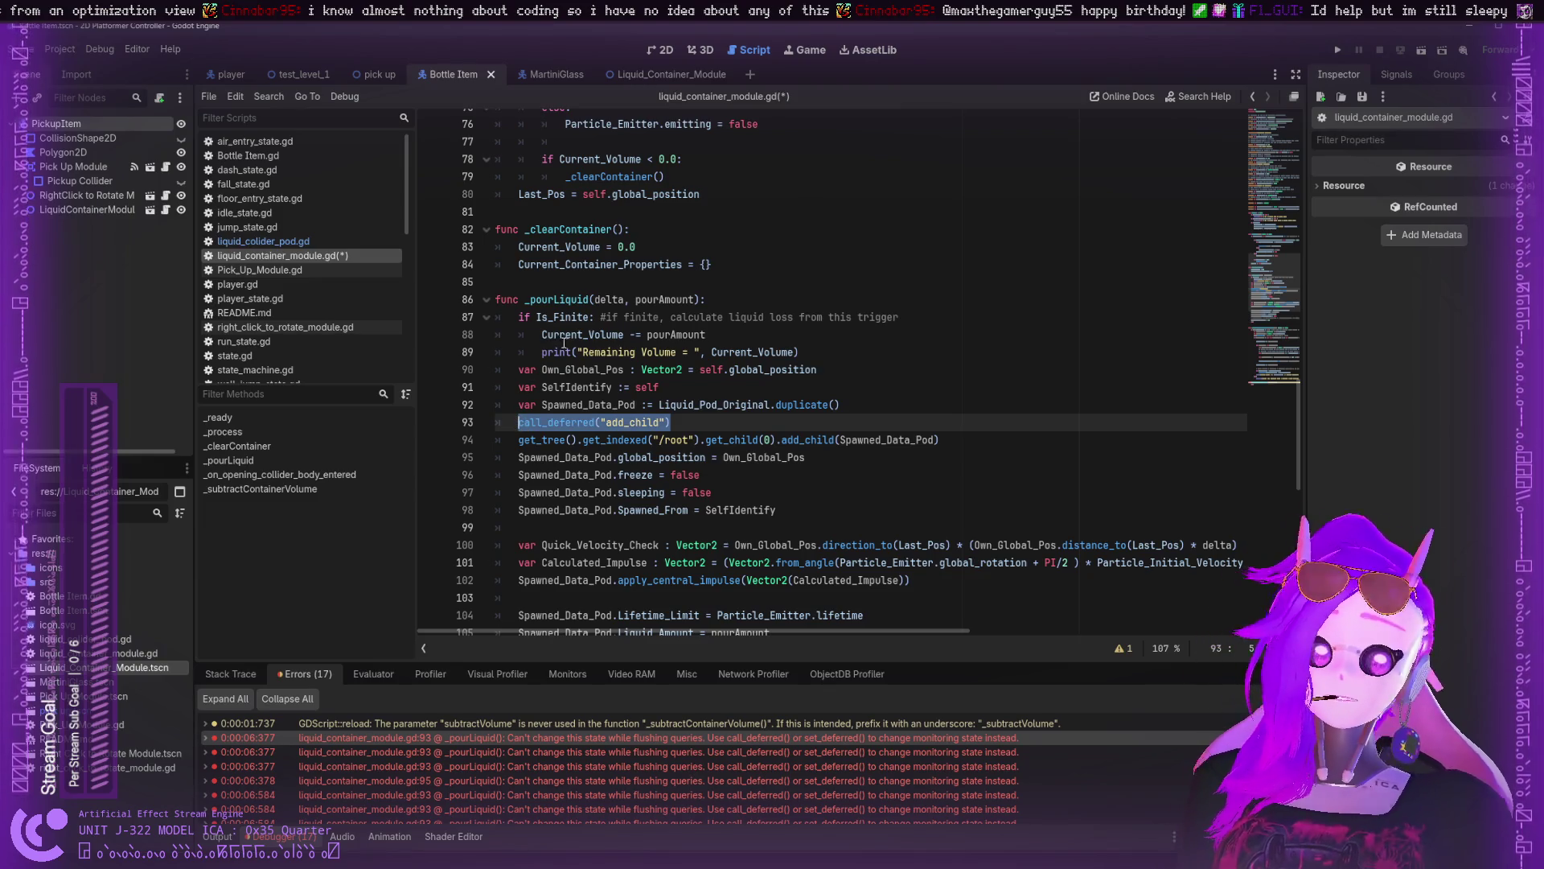
scroll(630, 496, down, 10)
scroll(630, 495, down, 3)
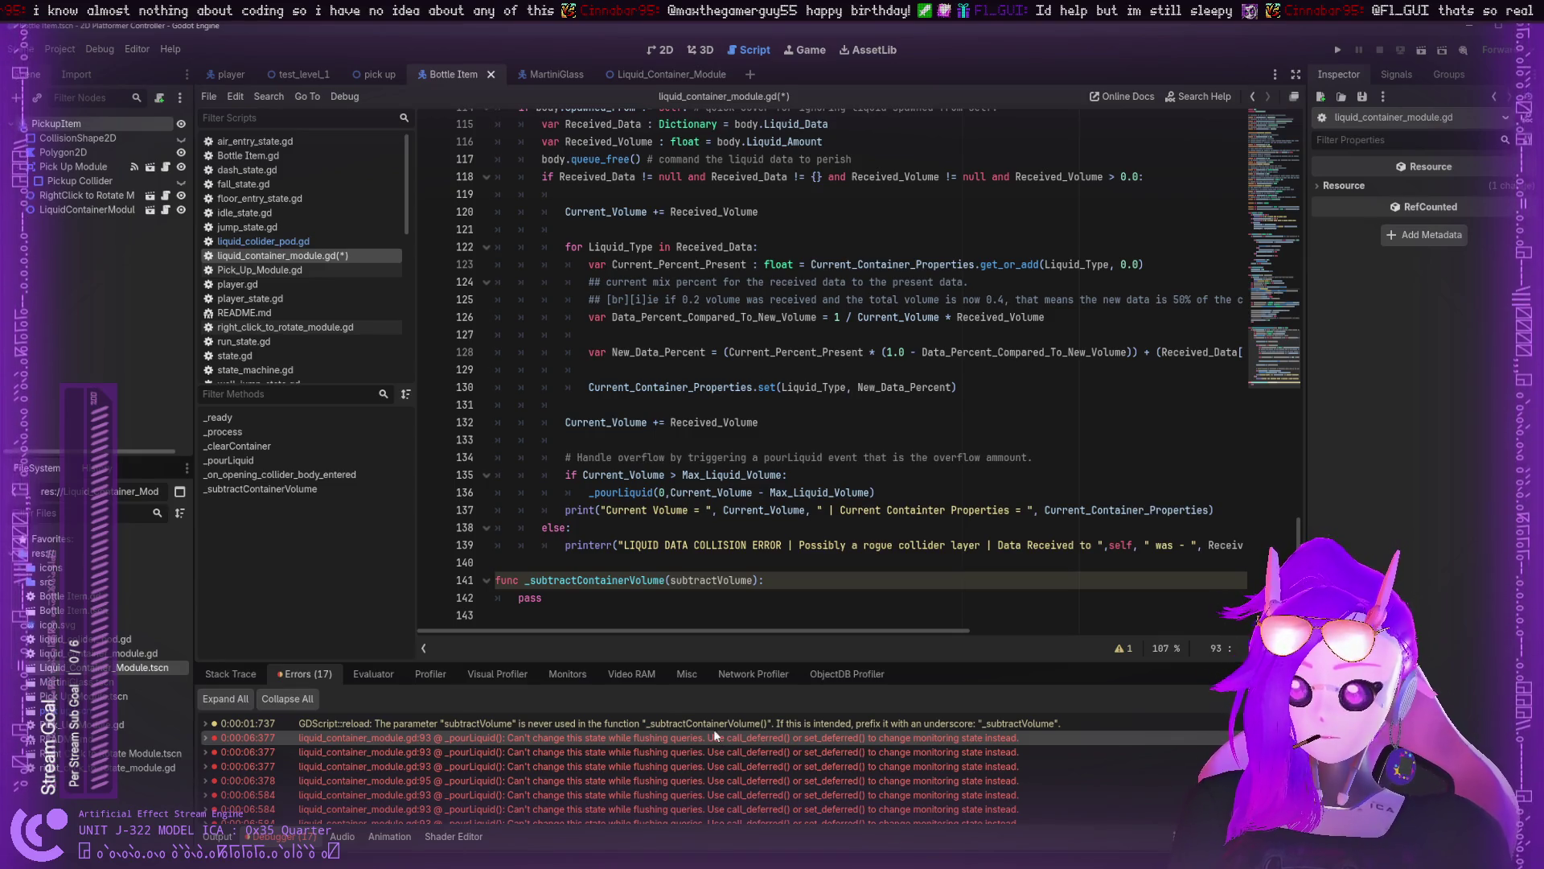
click(718, 740)
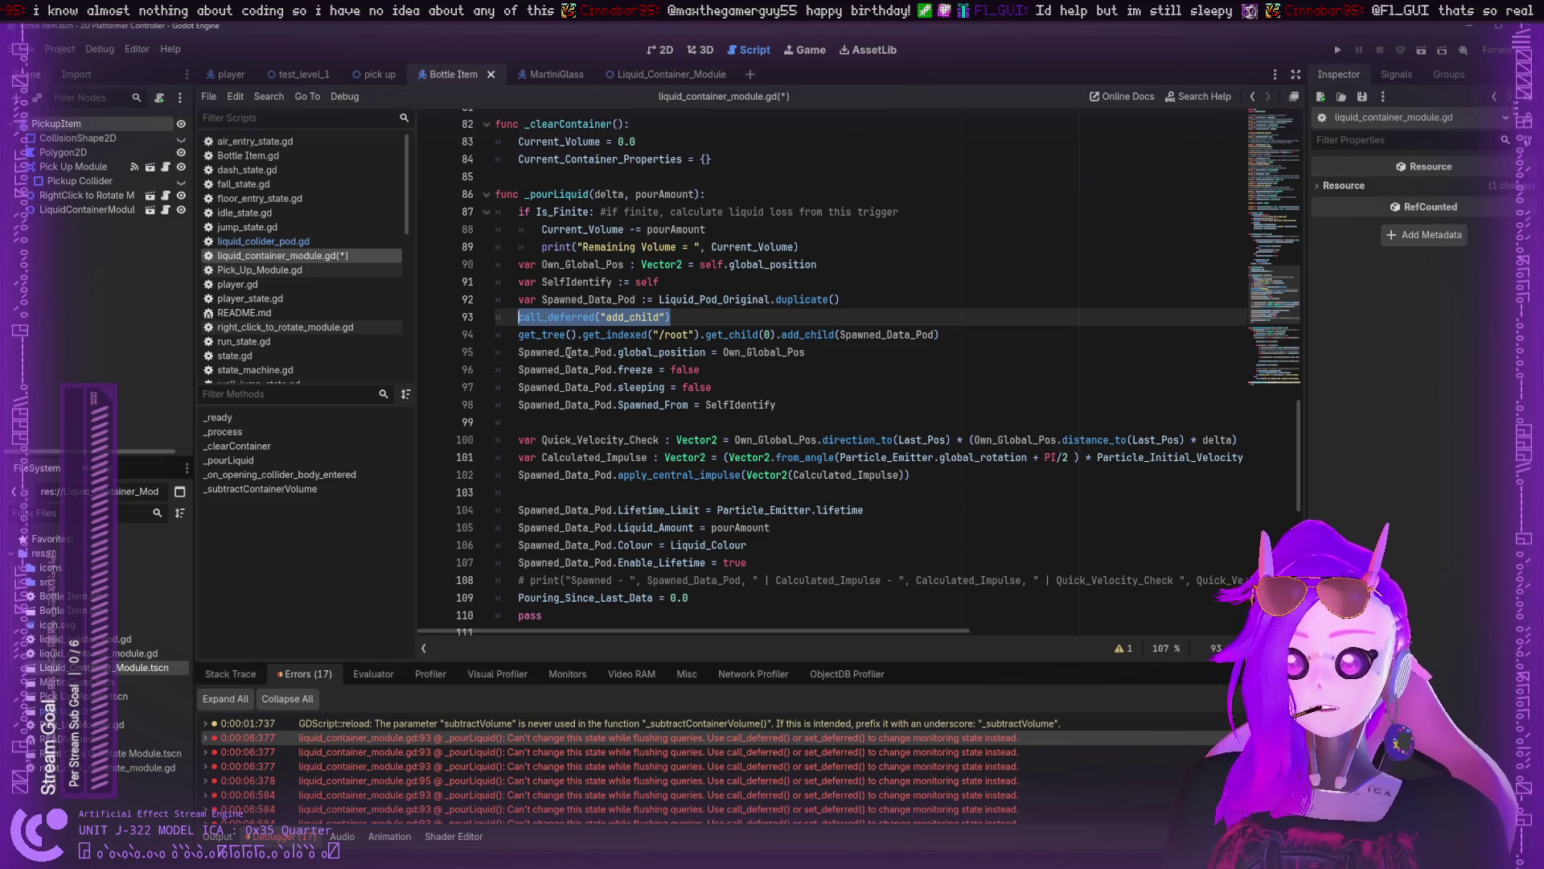
scroll(555, 372, down, 3)
scroll(546, 376, down, 8)
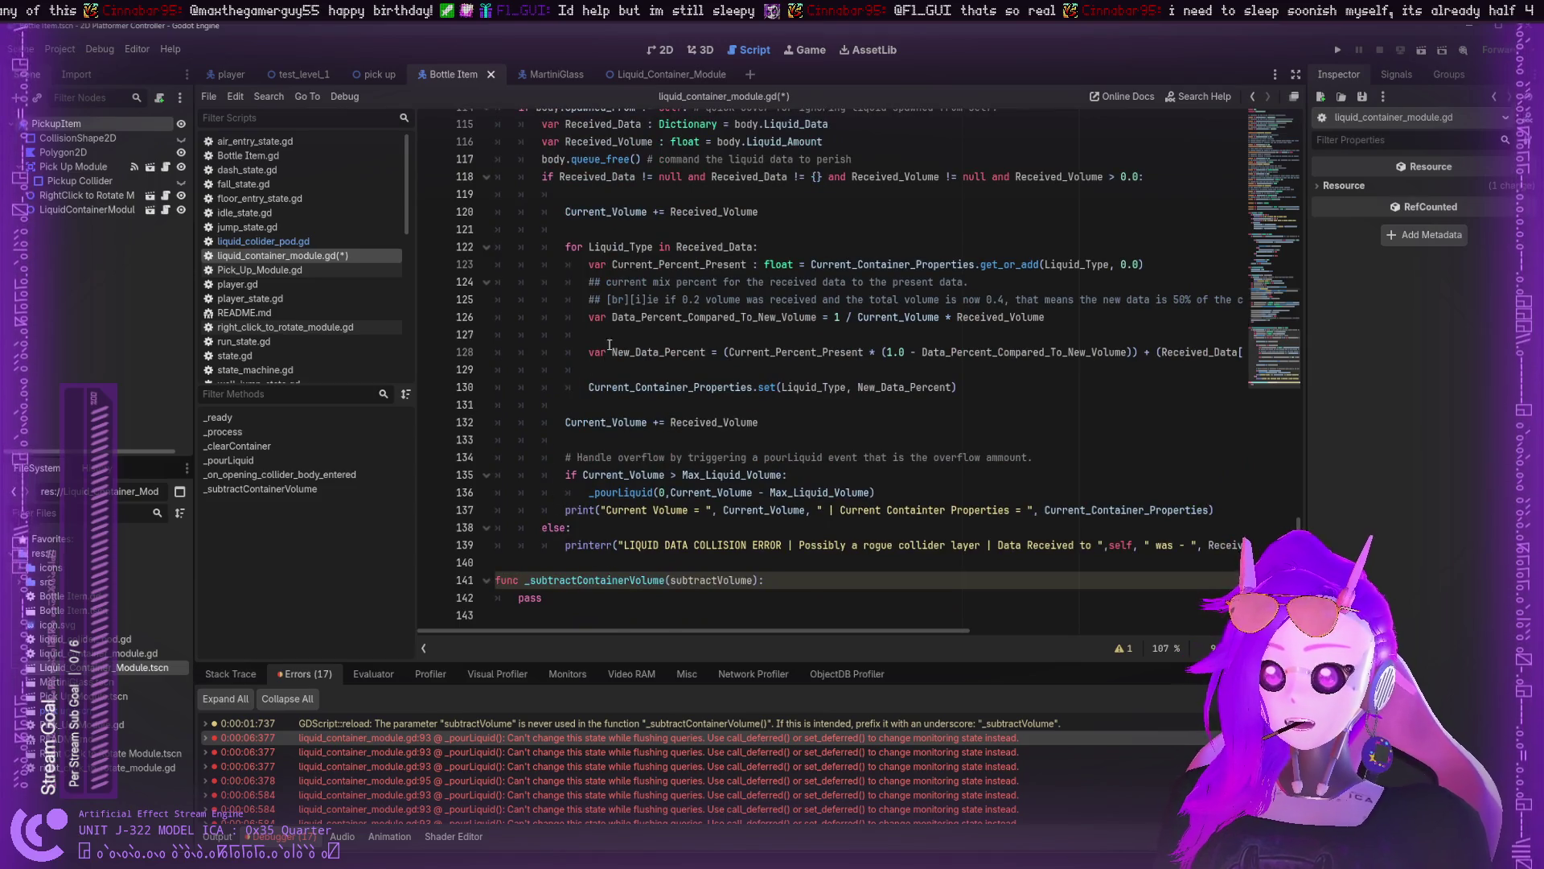
scroll(580, 347, up, 2)
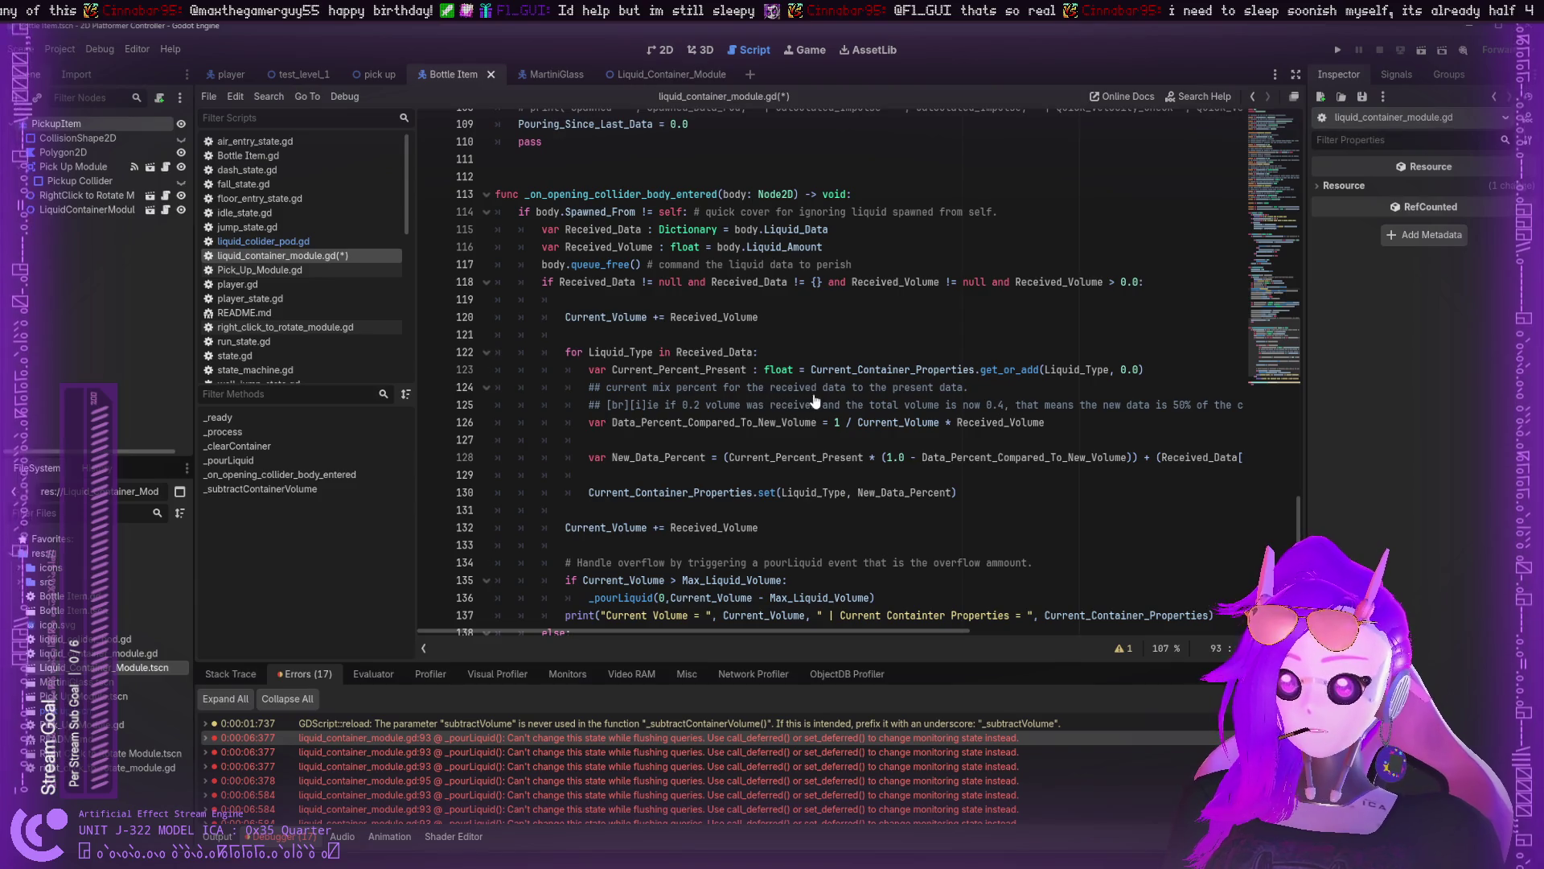
scroll(702, 229, up, 1)
scroll(702, 230, up, 10)
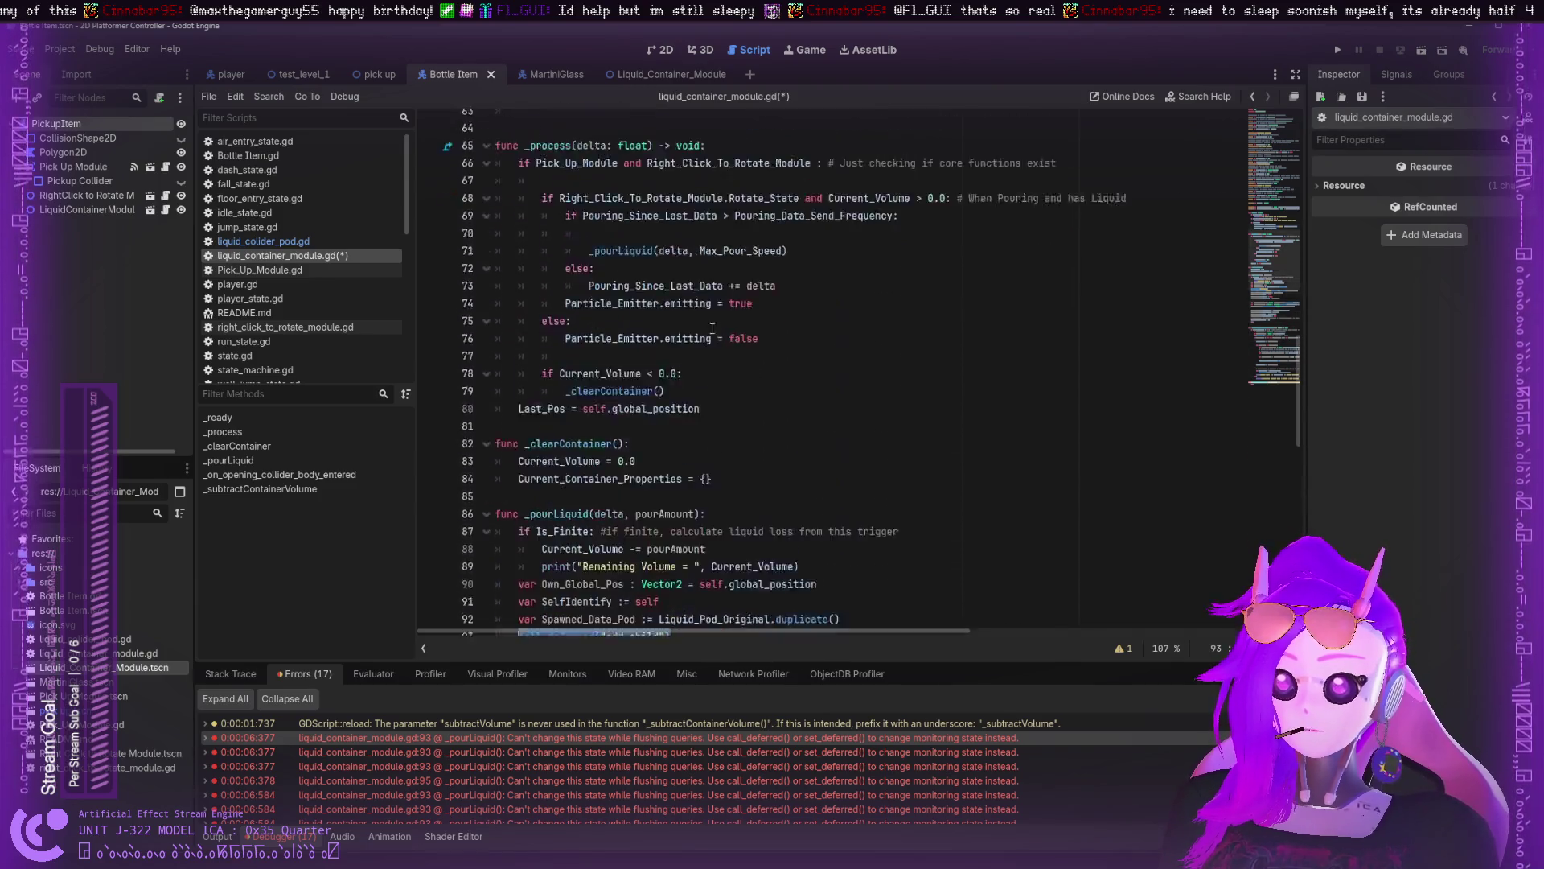
click(672, 422)
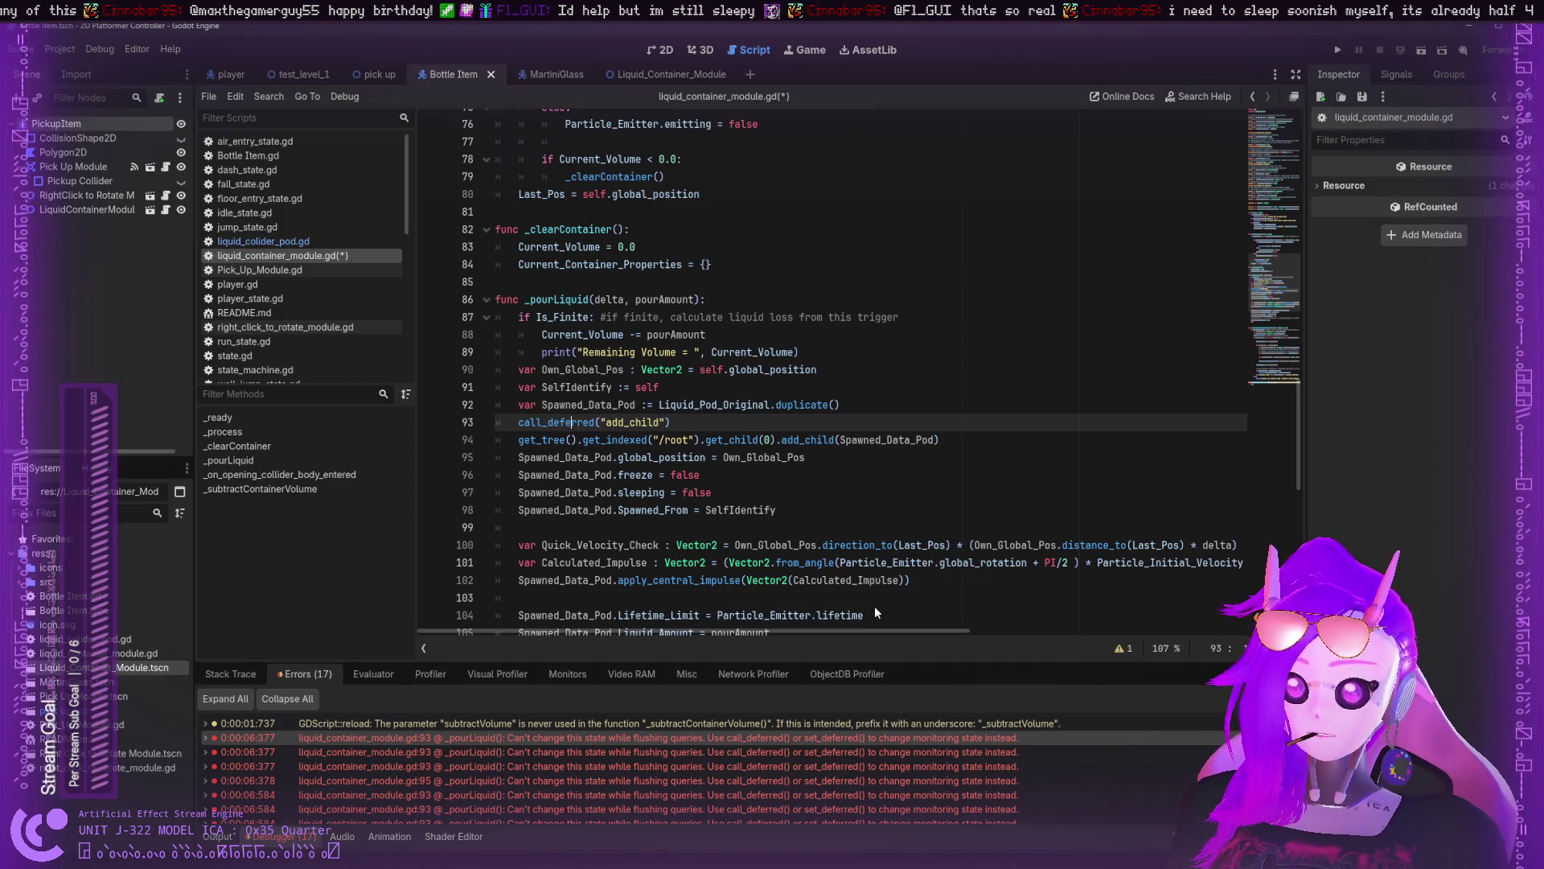
click(703, 388)
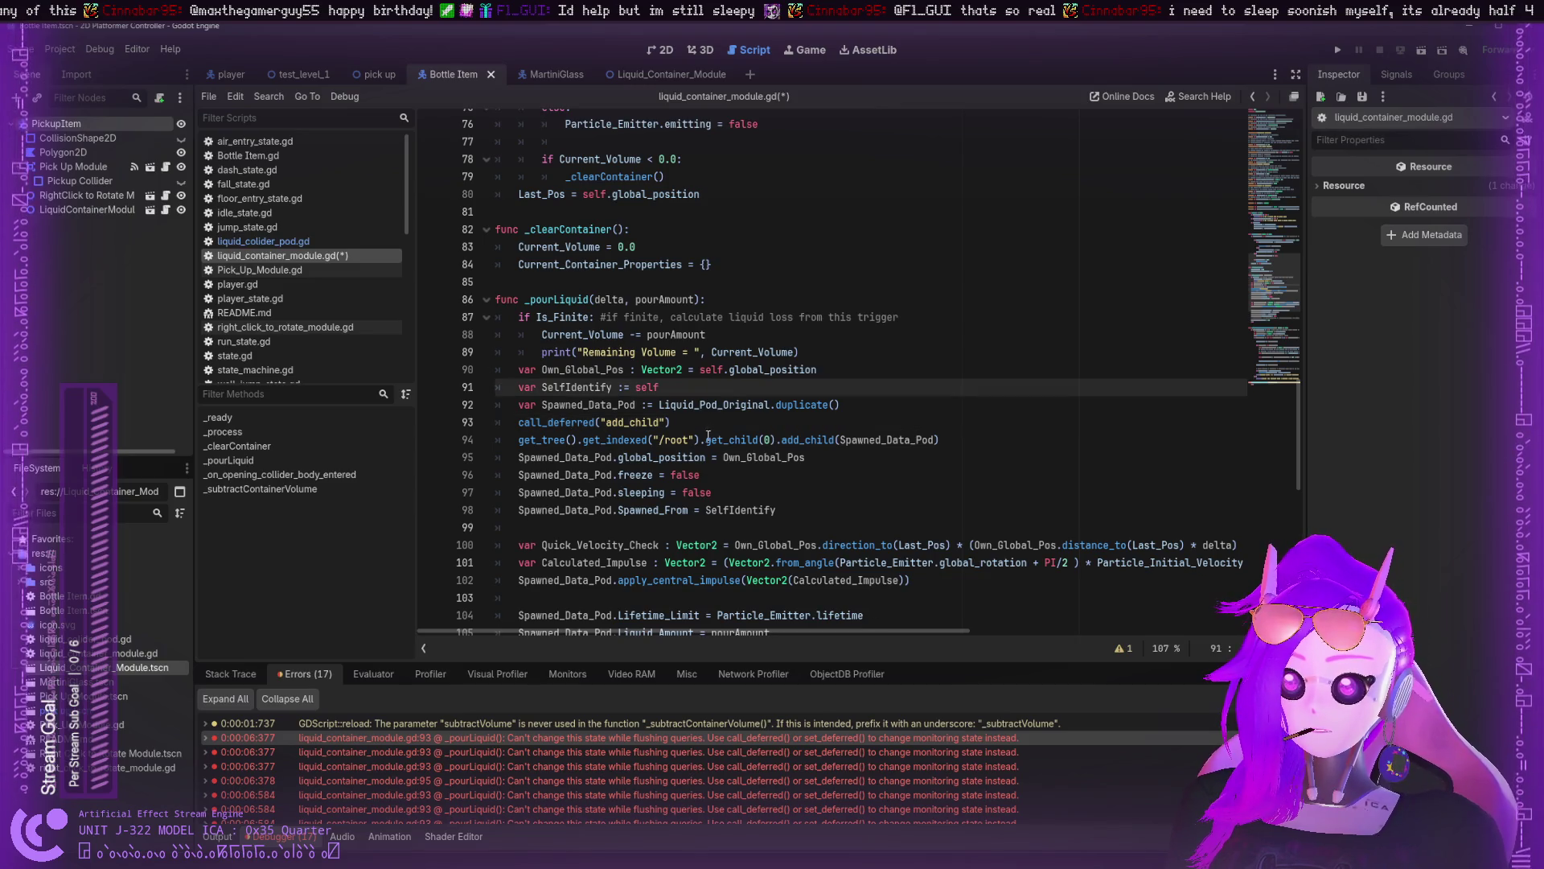
click(709, 437)
click(567, 422)
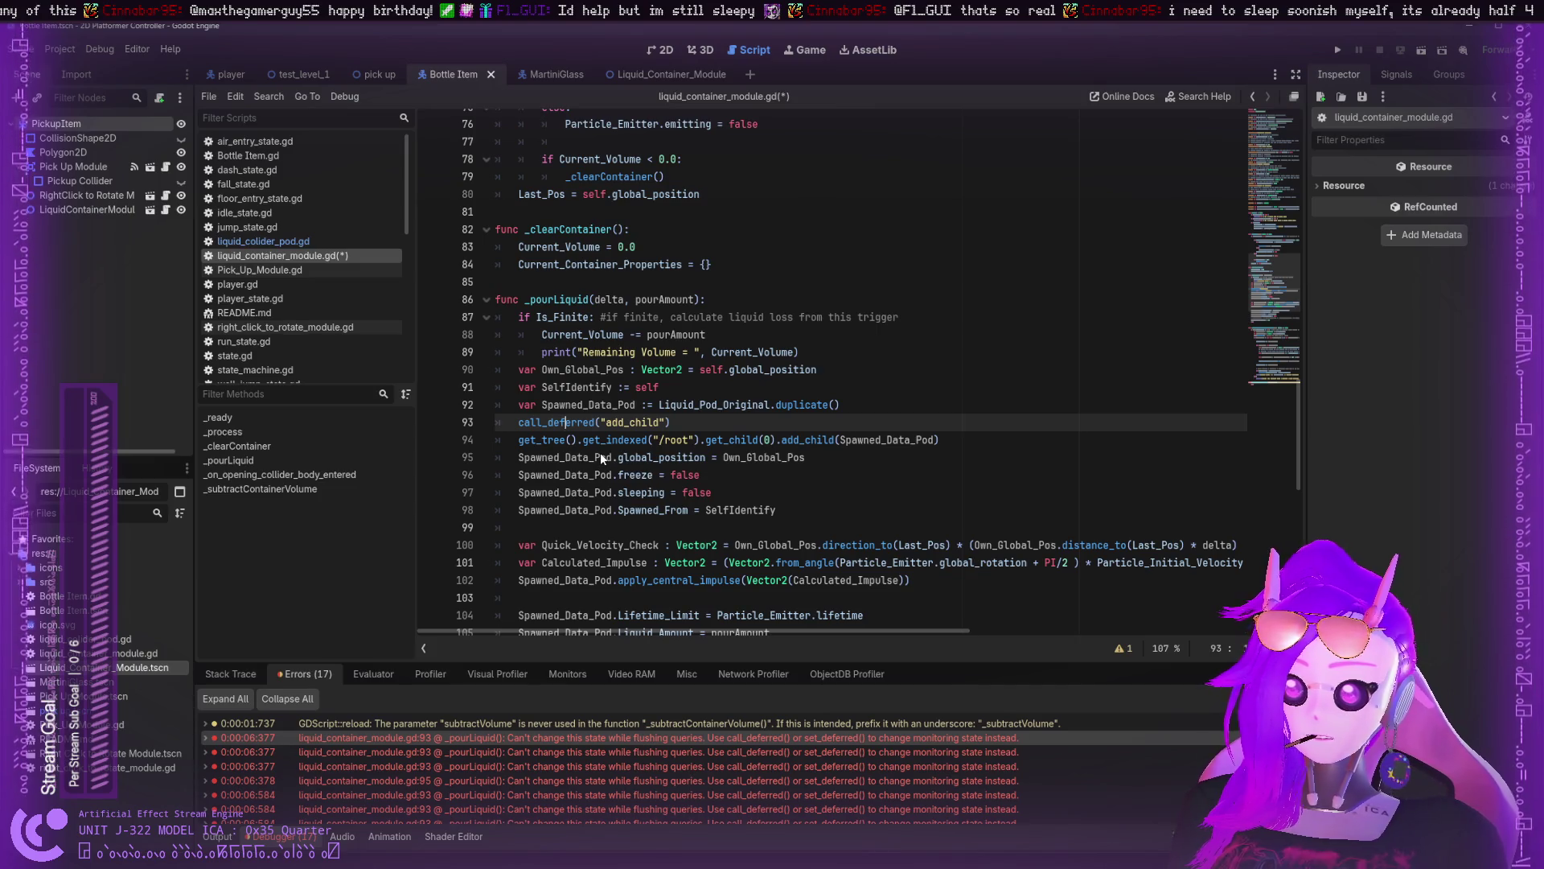
- Delete the call_deferred("add_child") statement on line 93 and its leftover empty line
drag(519, 421, 683, 420)
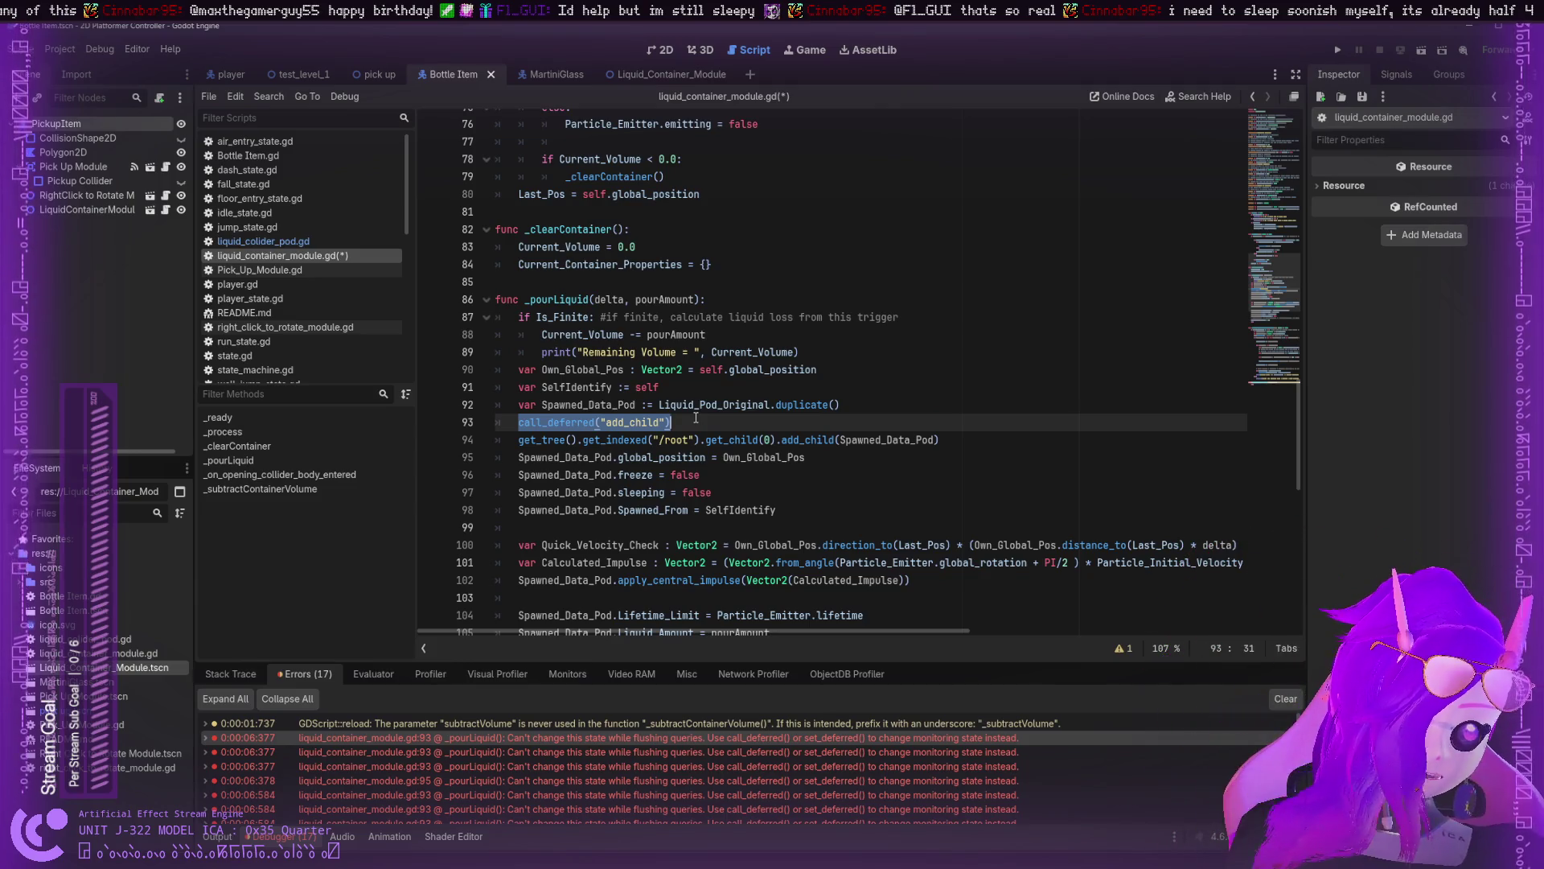
key(BackSpace)
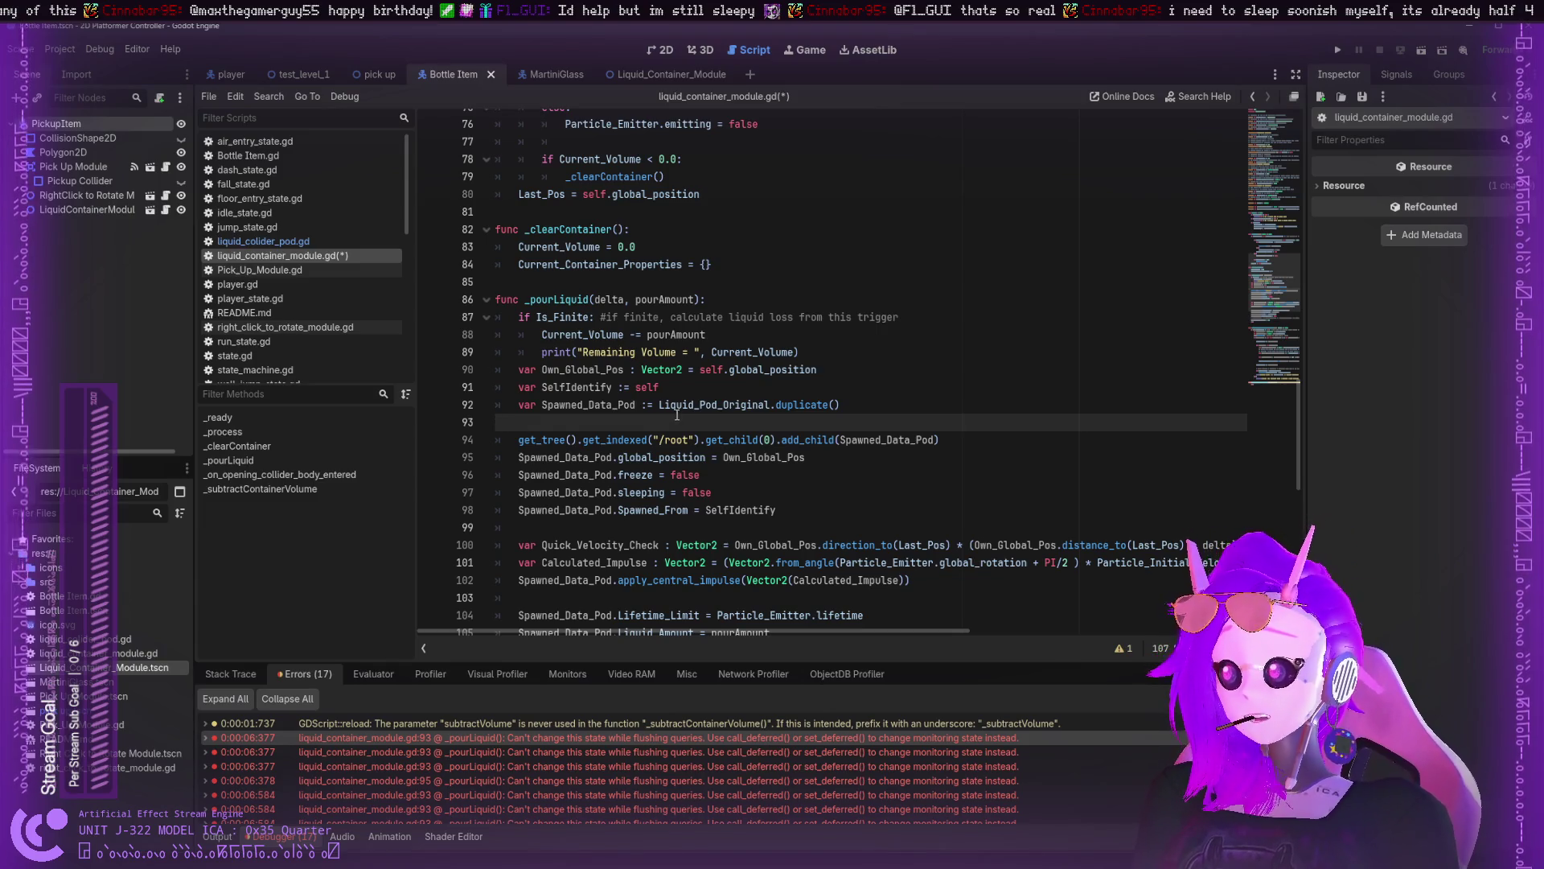
key(BackSpace)
key(BackSpace)
scroll(675, 416, down, 3)
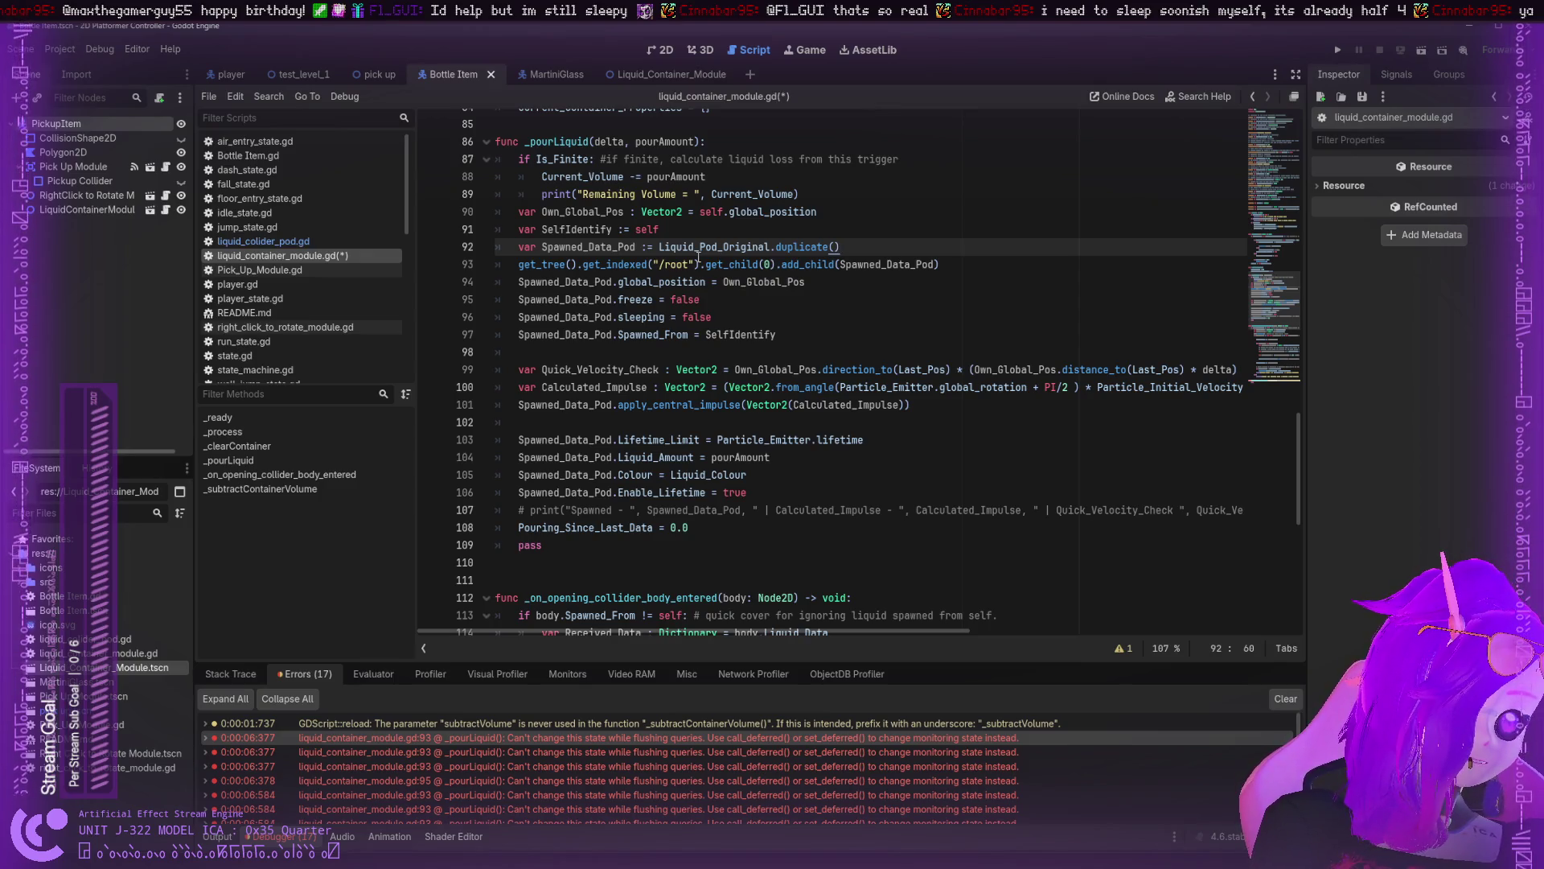
scroll(698, 257, down, 1)
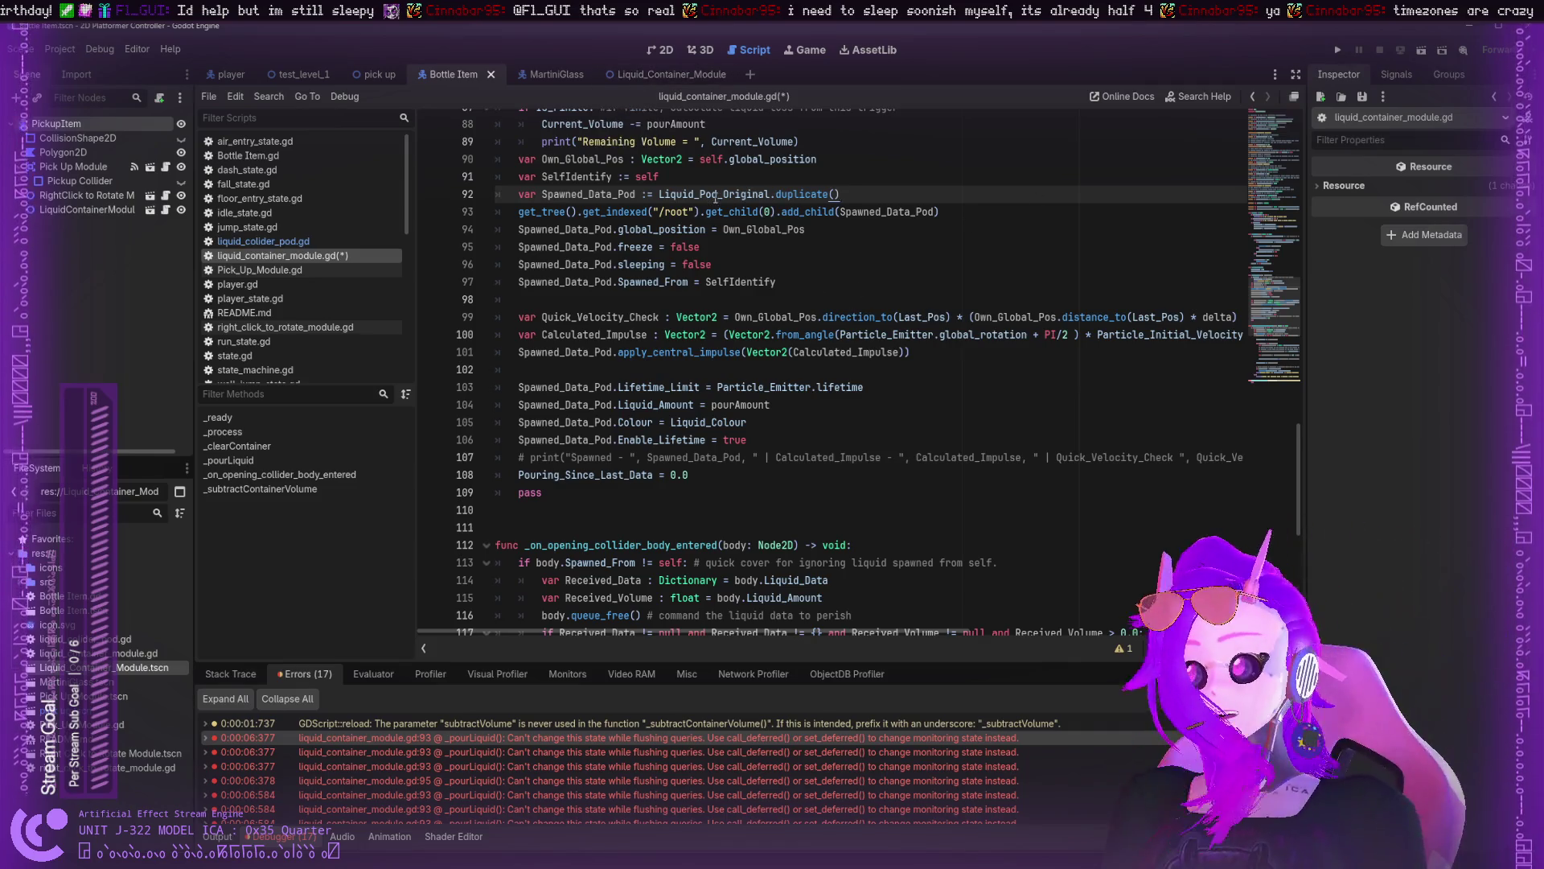
- Highlight every use of Spawned_Data_Pod from its declaration on line 92
shift+click(604, 210)
shift+click(541, 194)
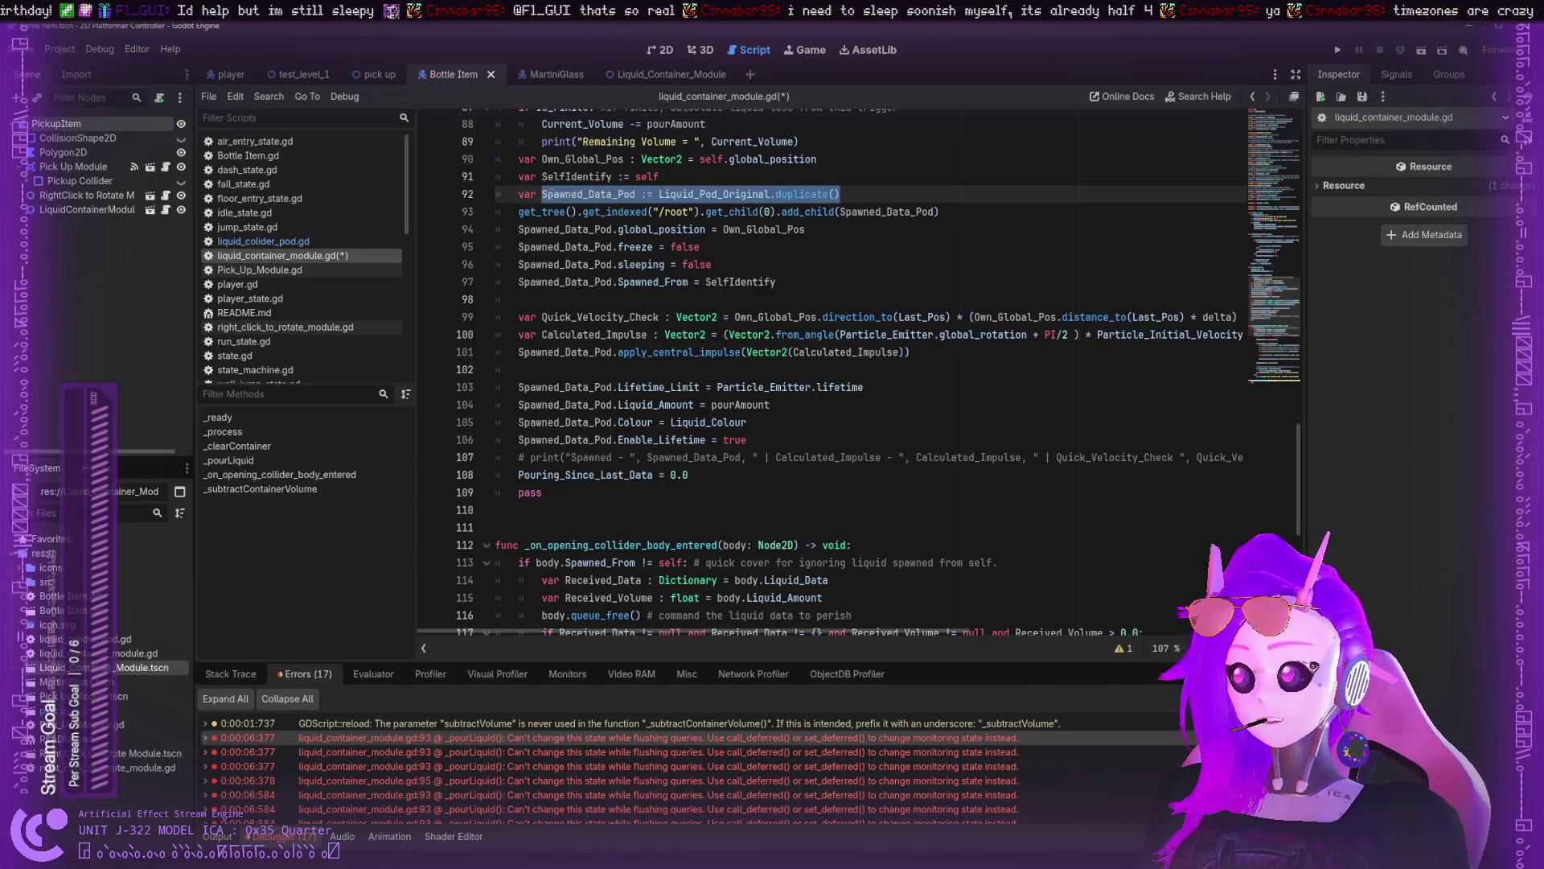
click(862, 196)
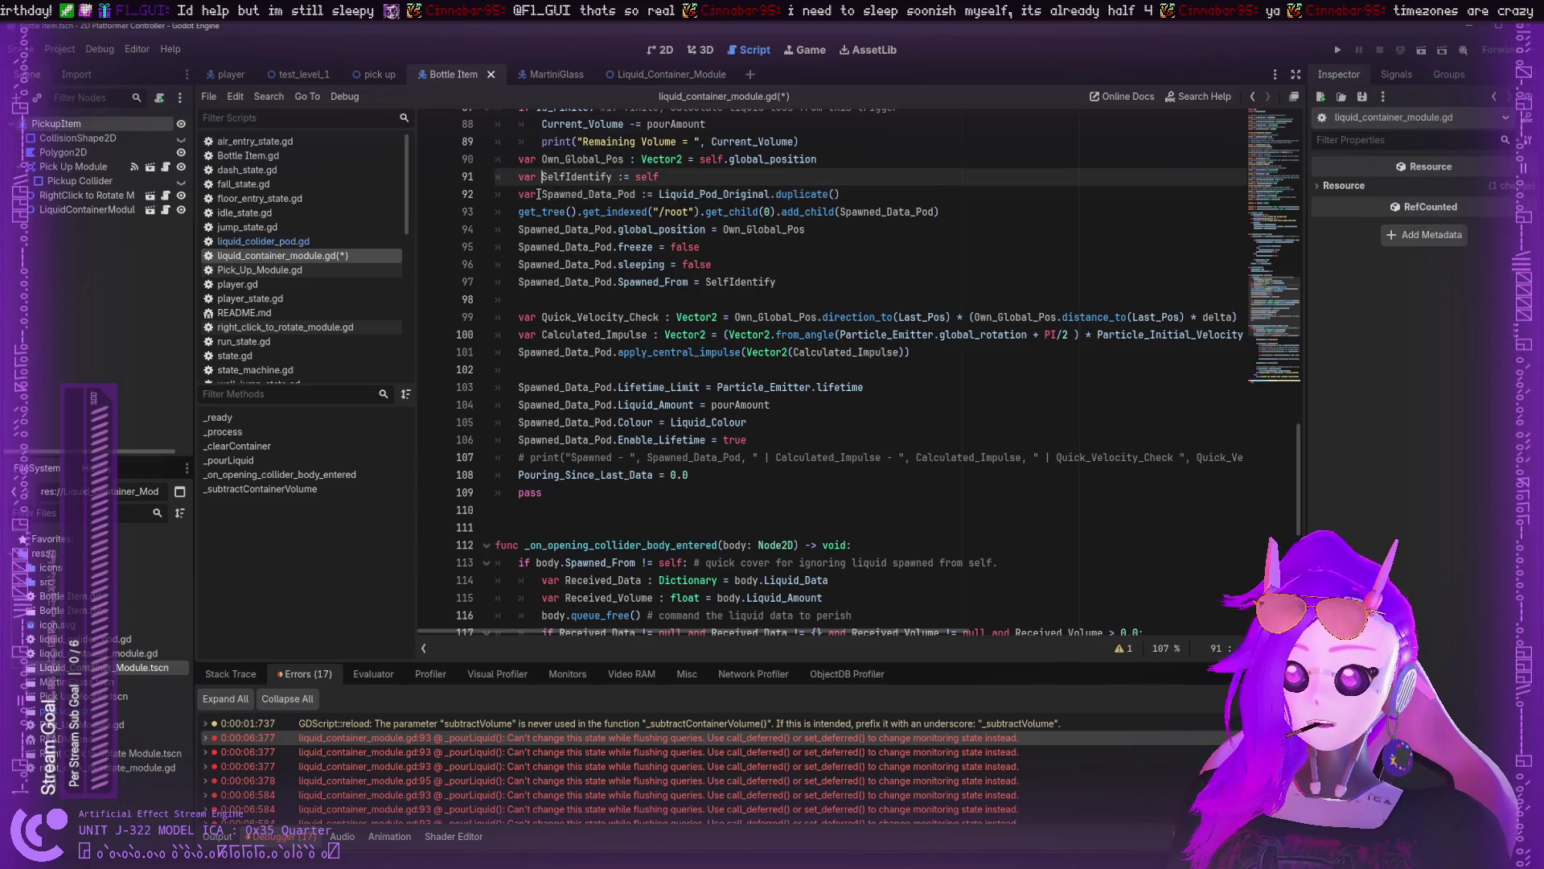
drag(682, 196, 738, 195)
click(752, 194)
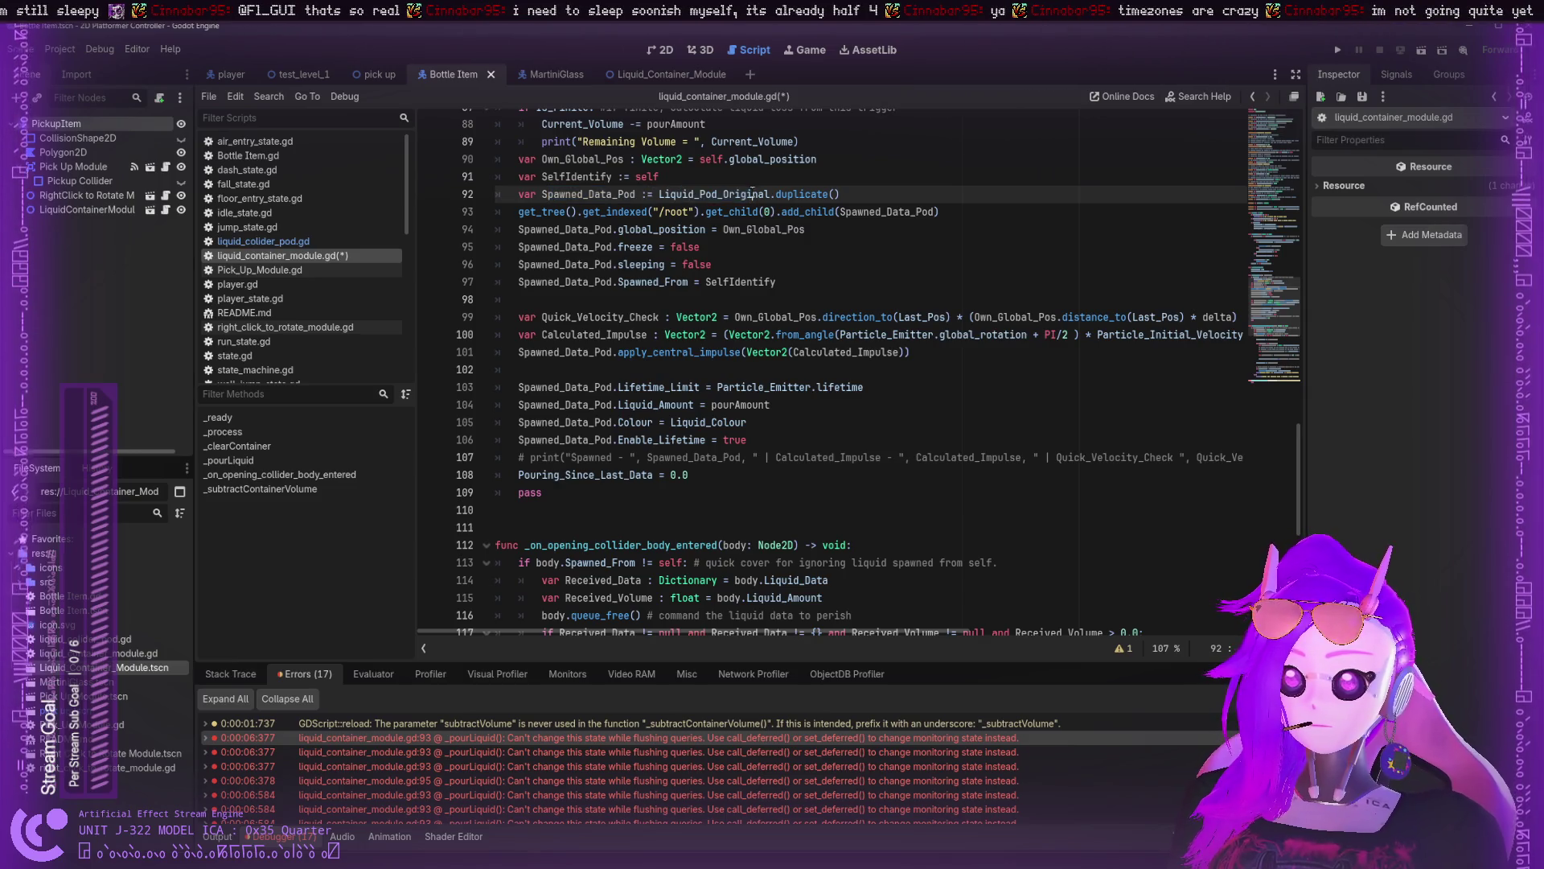
double_click(545, 195)
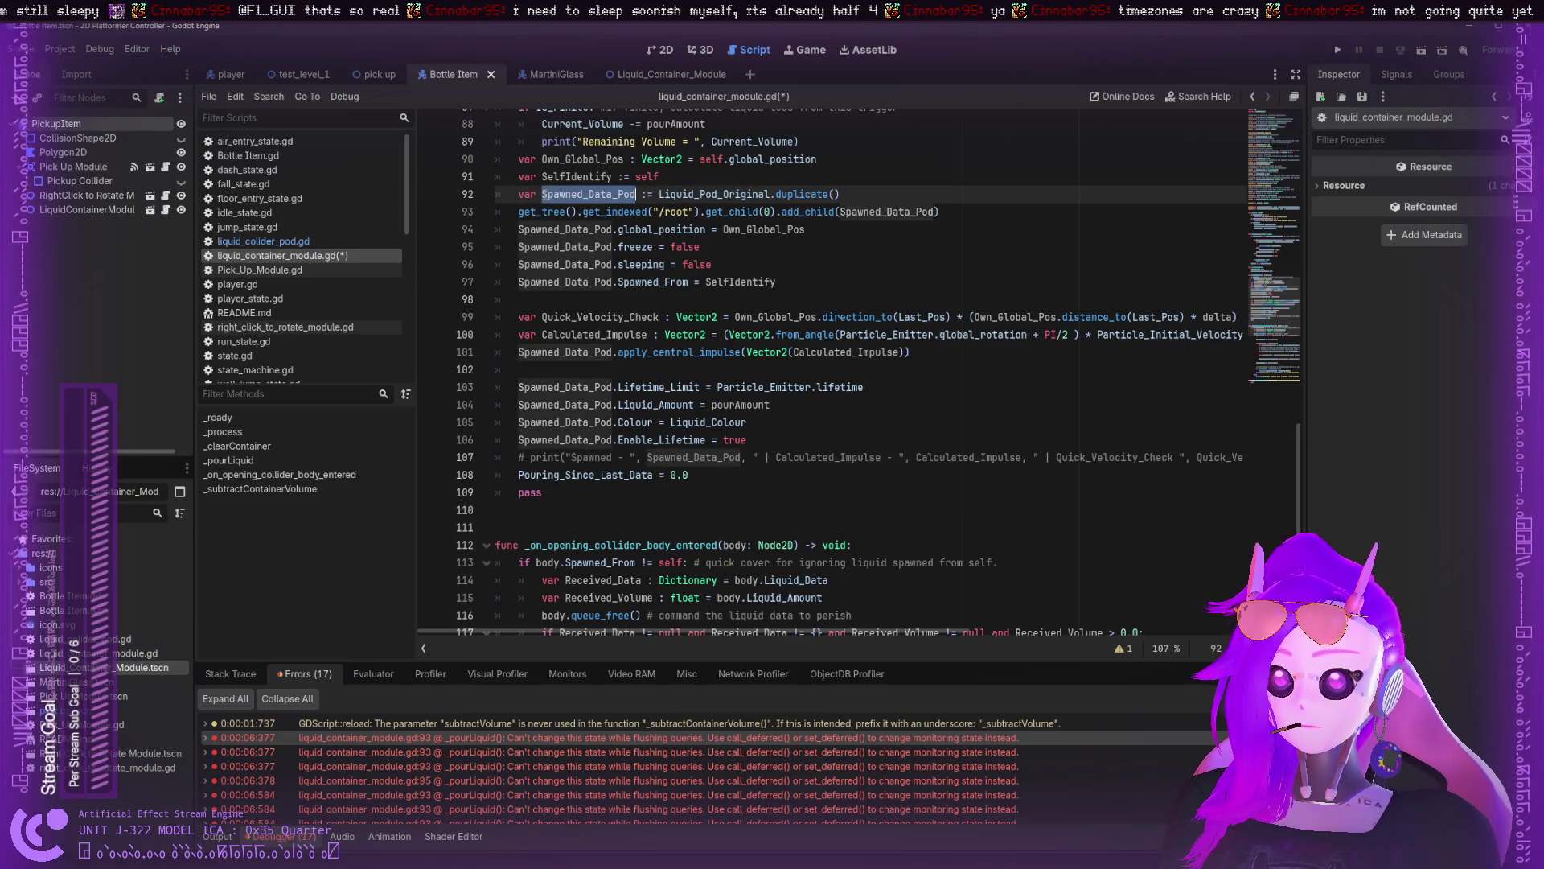
- Review the rest of _pourLiquid down to the Pouring_Since_Last_Data reset and delete the trailing pass line
click(663, 252)
scroll(700, 299, down, 1)
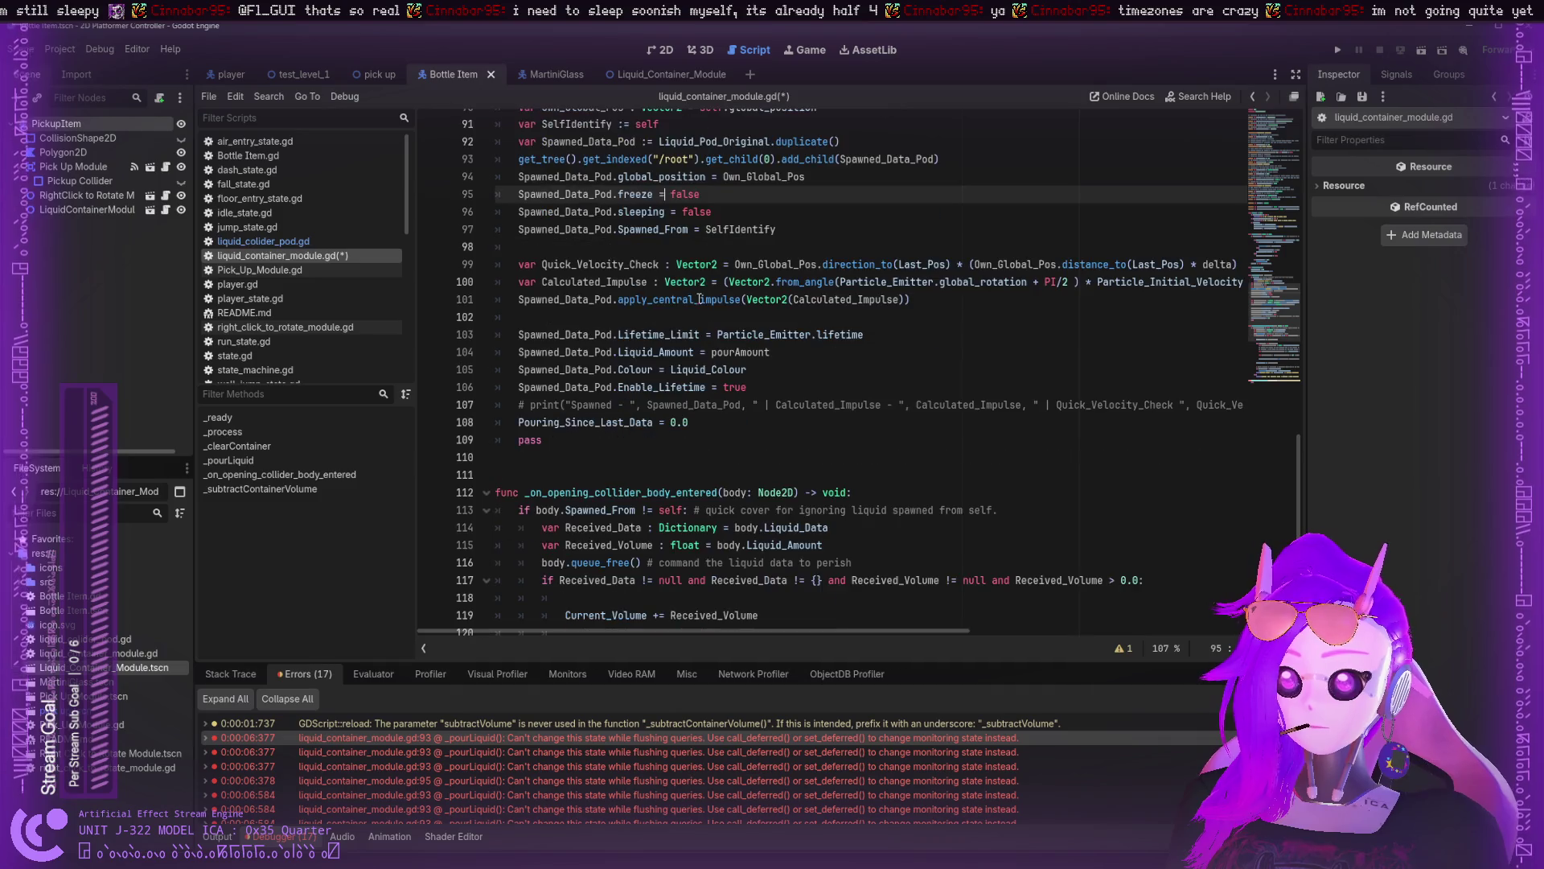
click(779, 363)
click(767, 404)
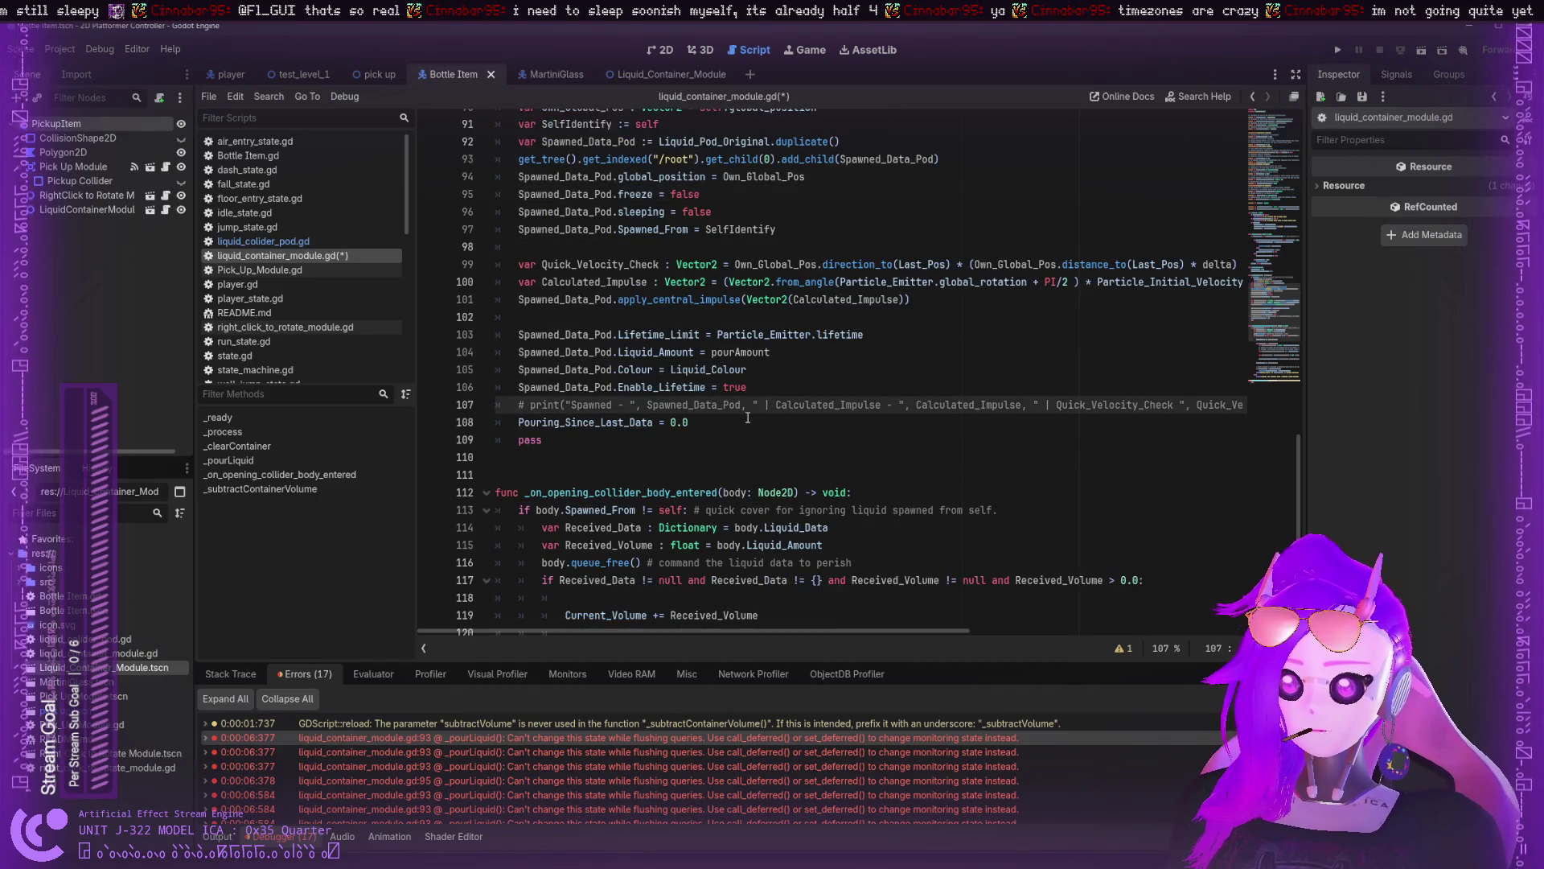
click(677, 421)
scroll(691, 414, up, 3)
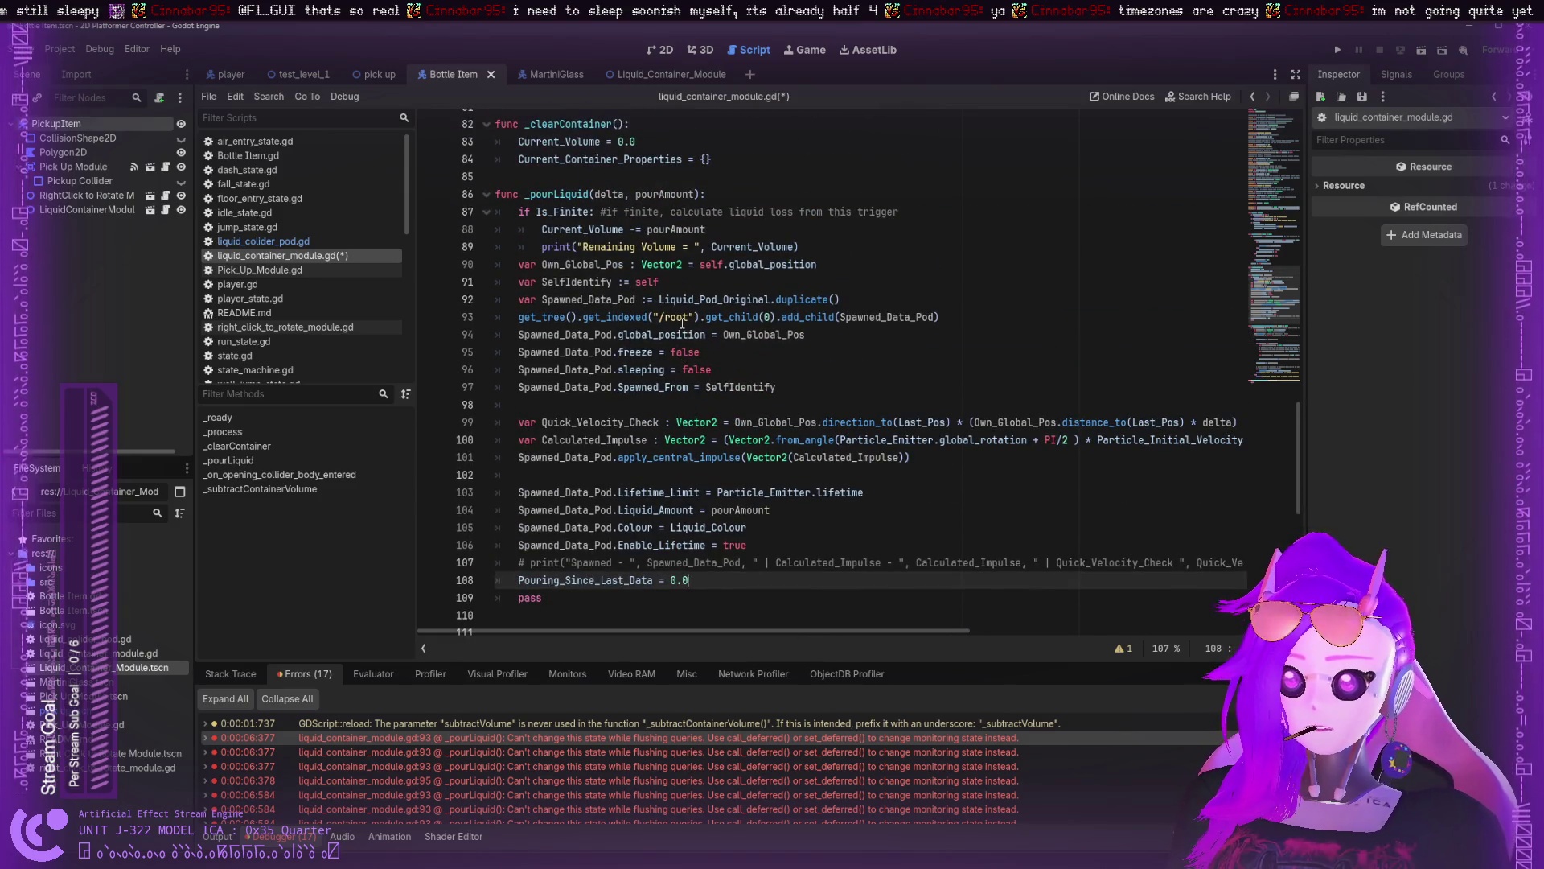
drag(543, 598, 507, 604)
key(BackSpace)
key(BackSpace)
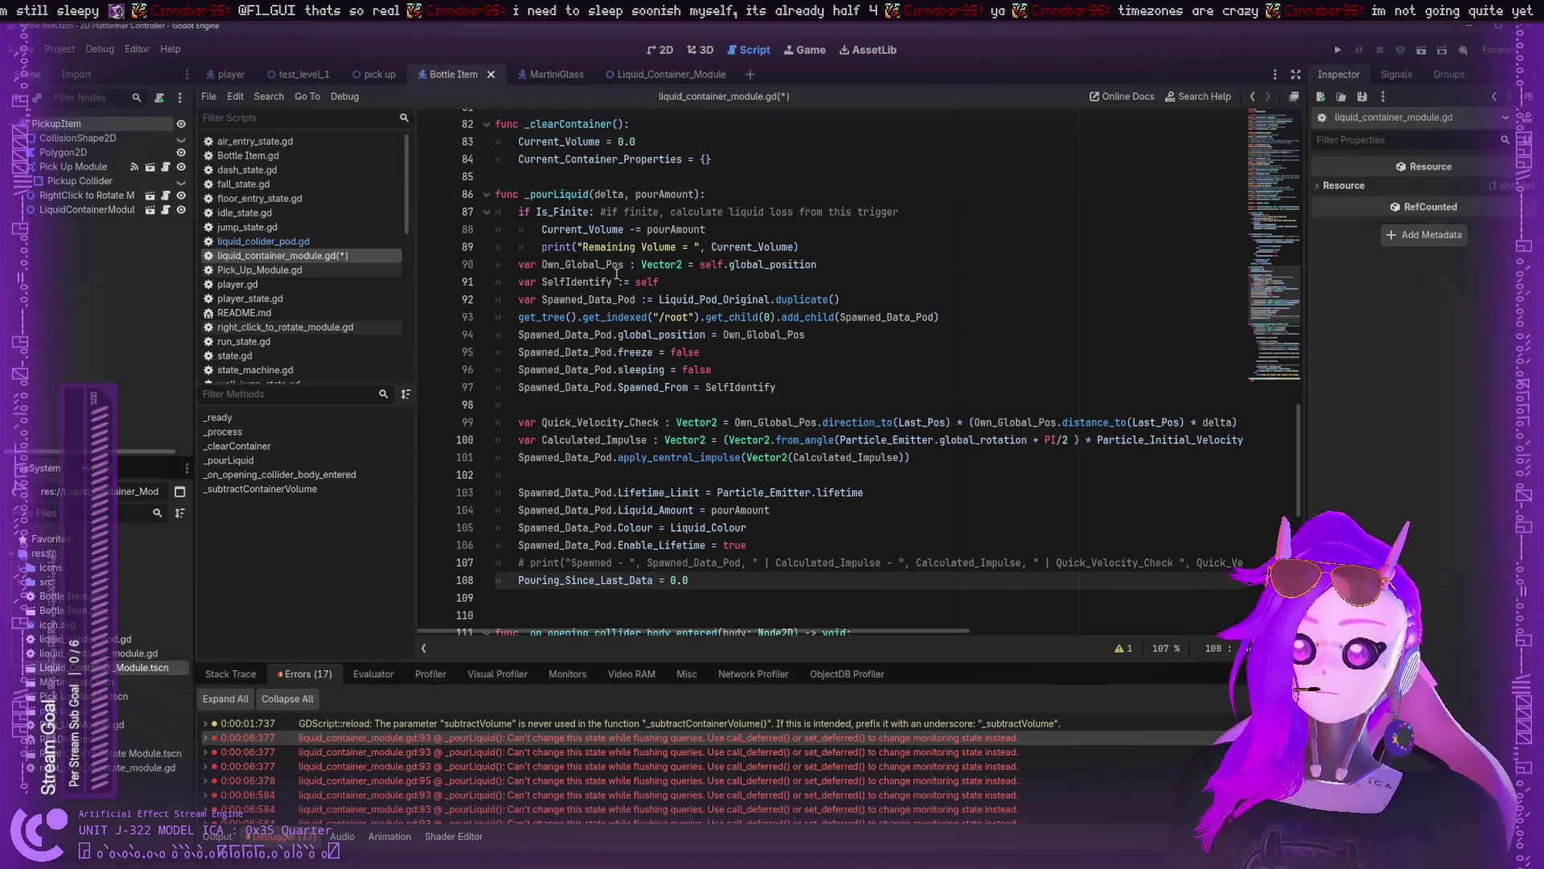
scroll(636, 322, down, 10)
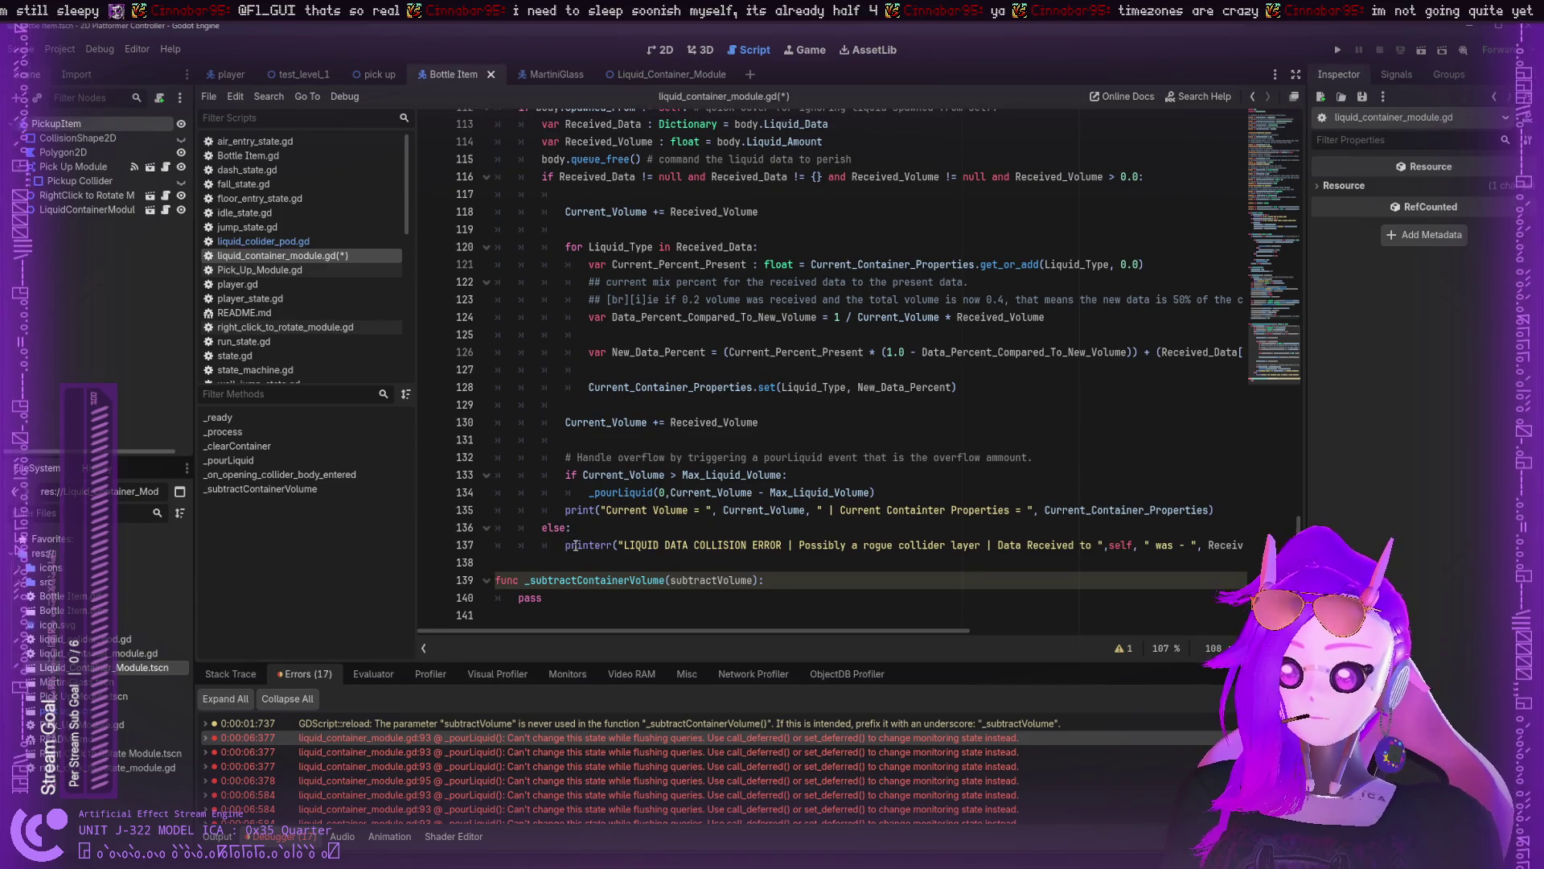
- Add a call_deferred("_pourLiquid", line inside the overflow branch on line 134
click(805, 475)
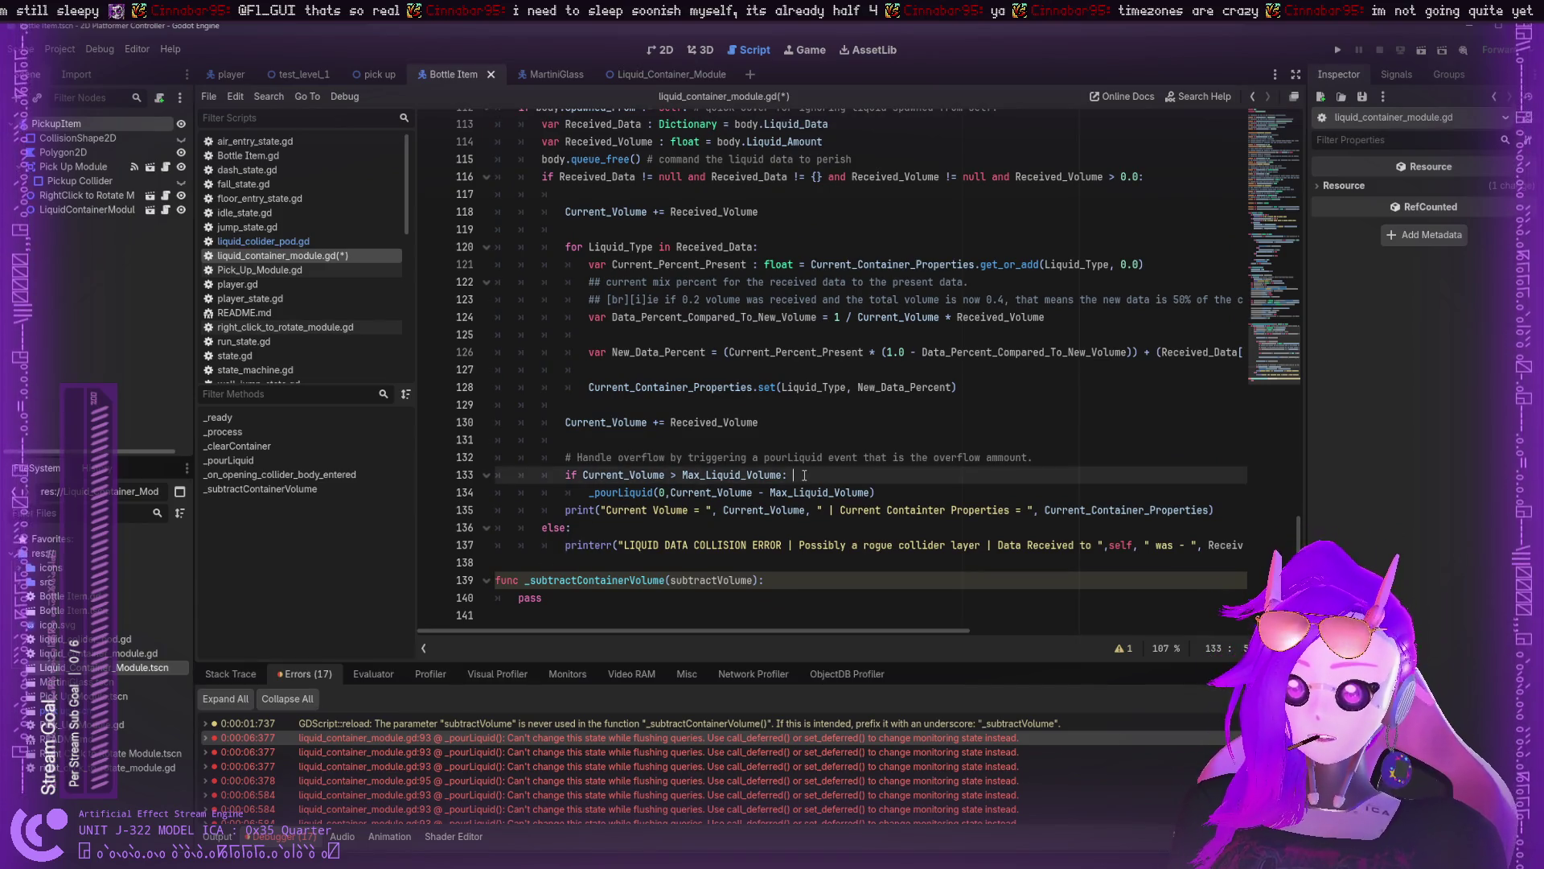
key(Return)
text(call_def)
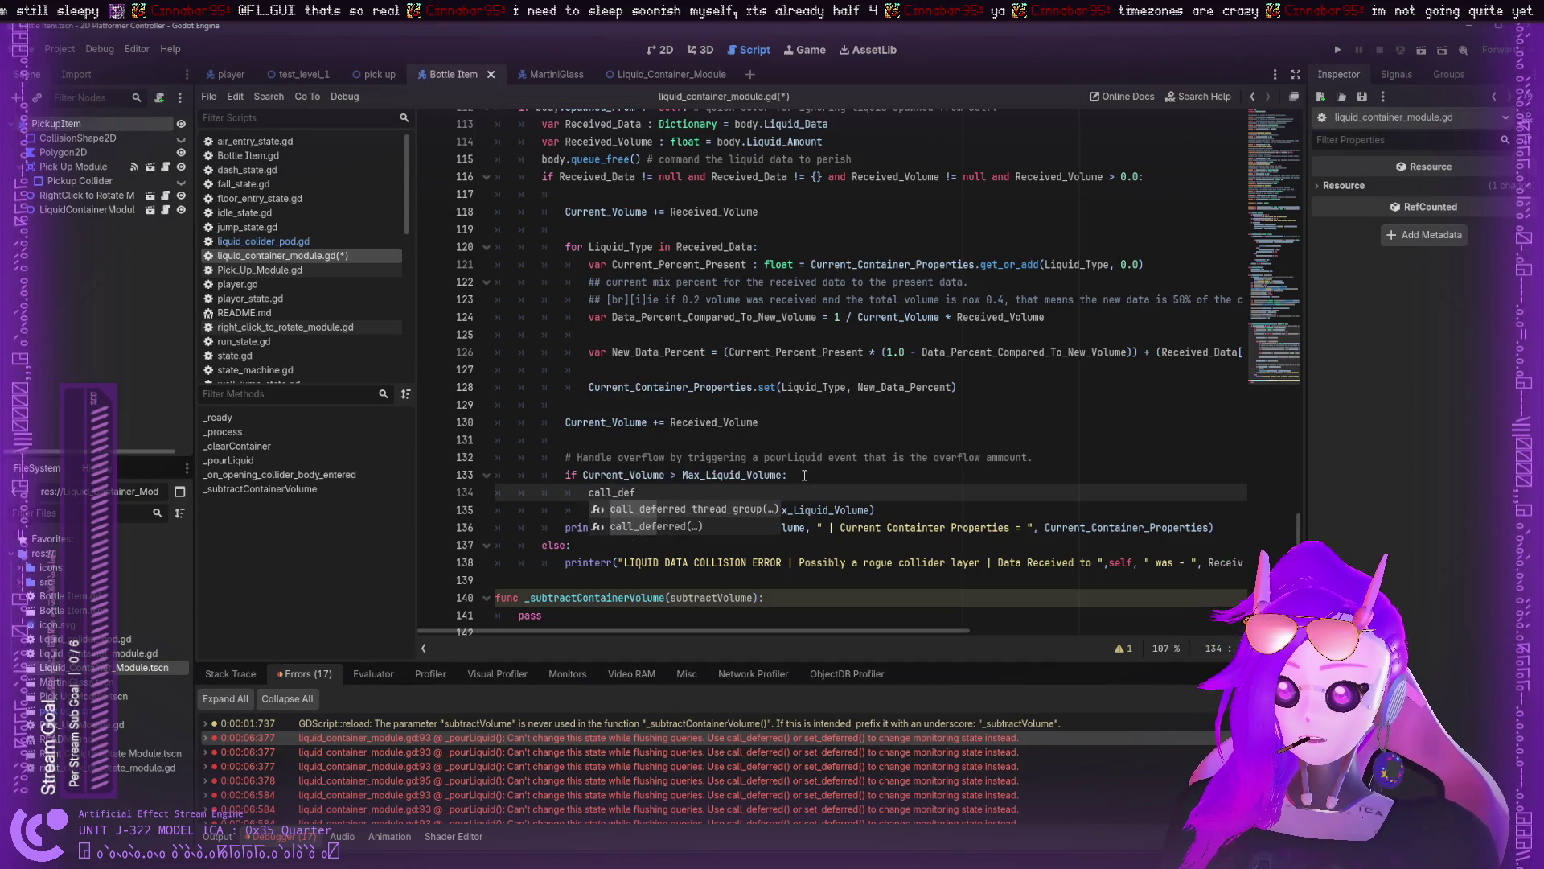
key(Down)
key(Return)
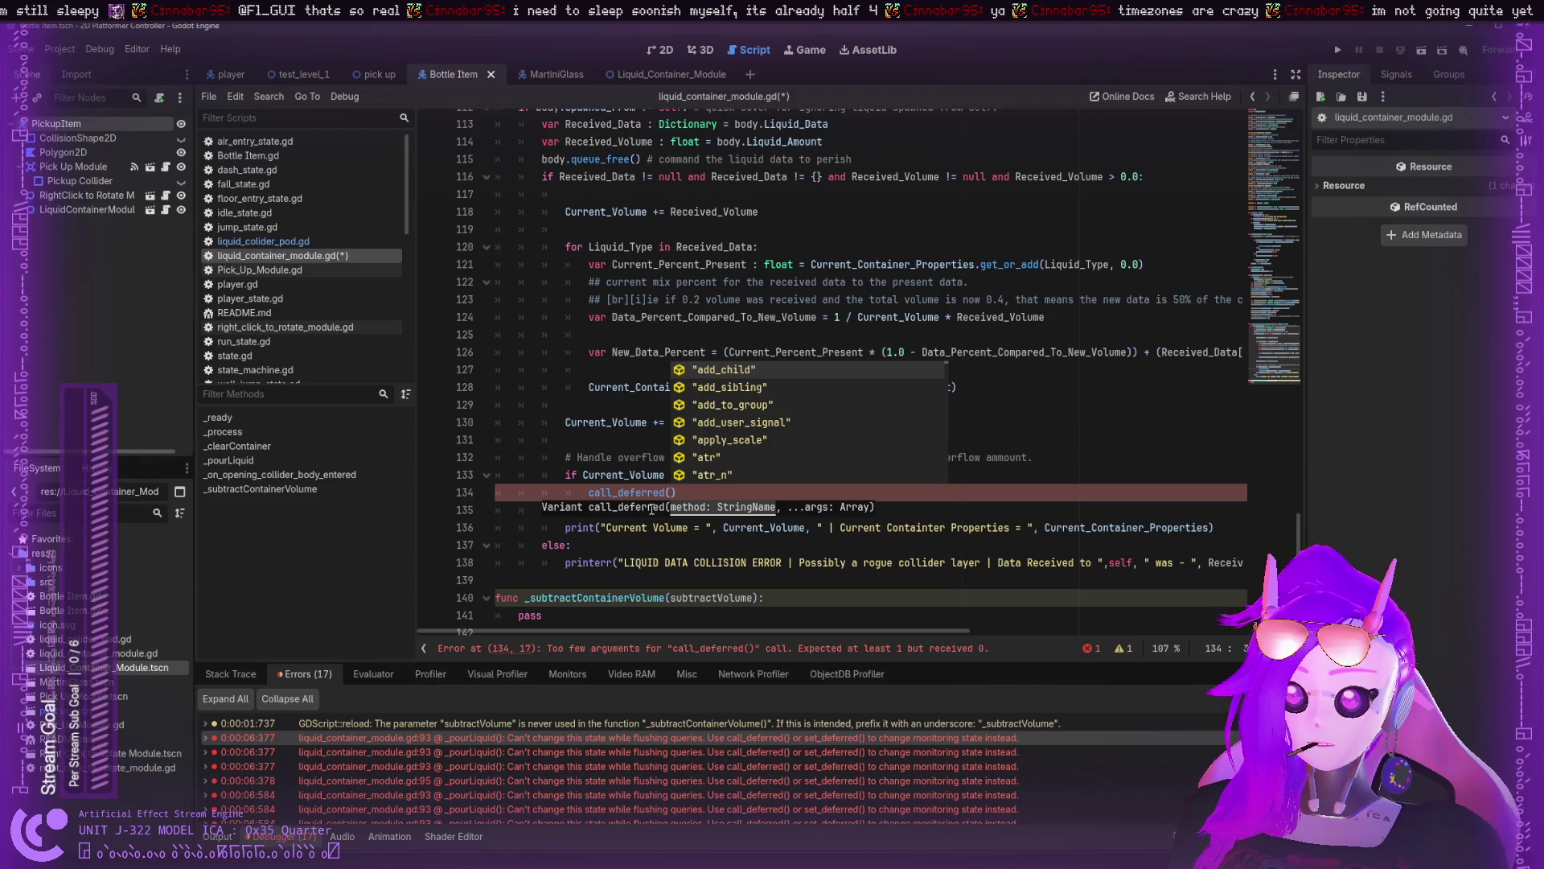
text("_)
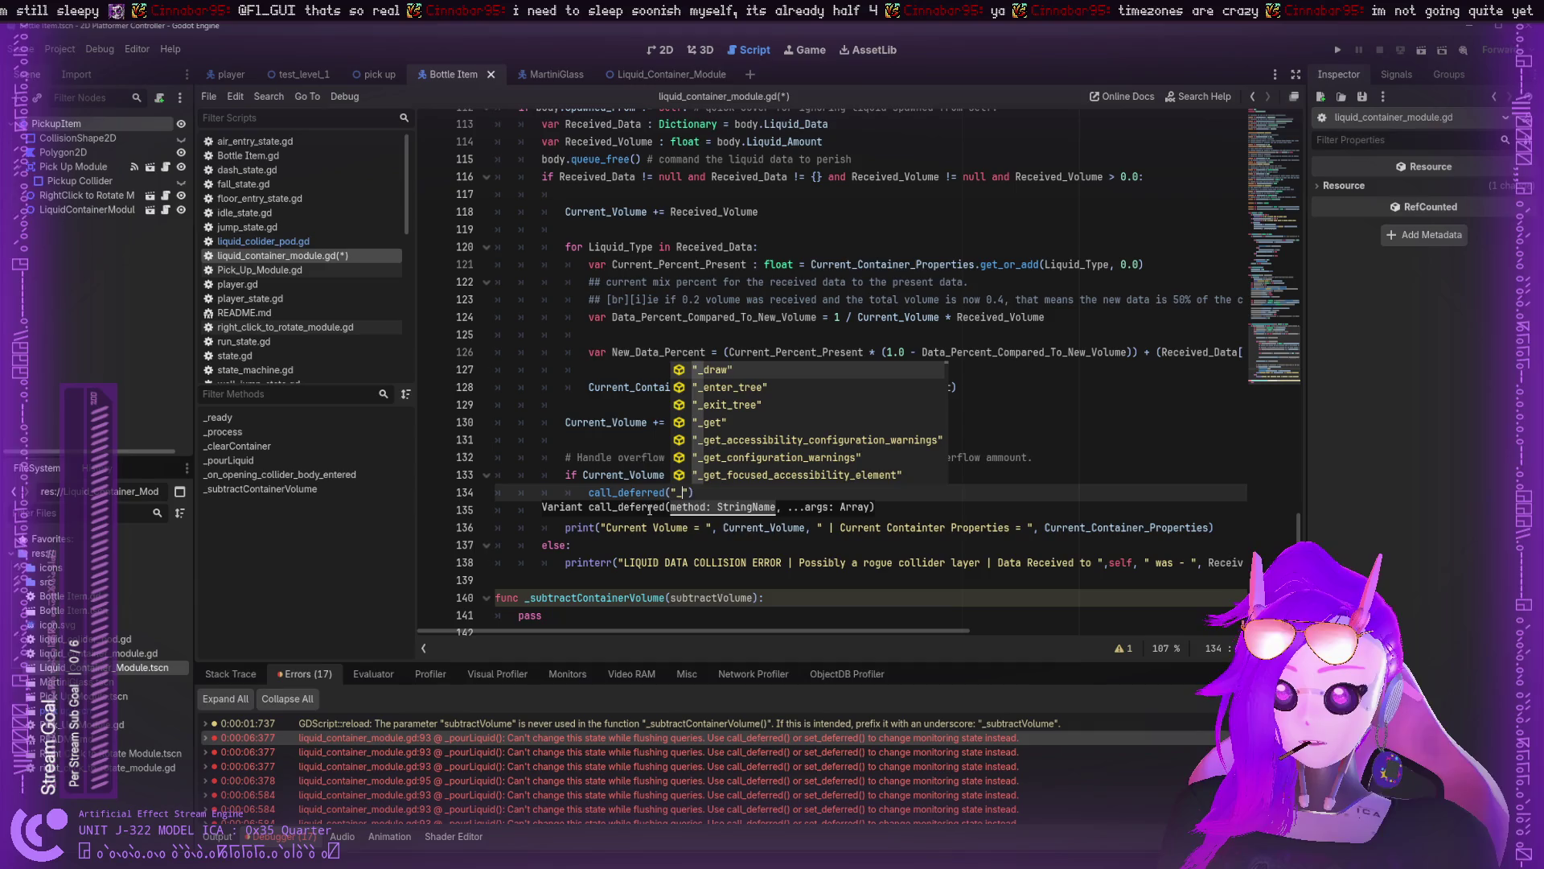
text(pour)
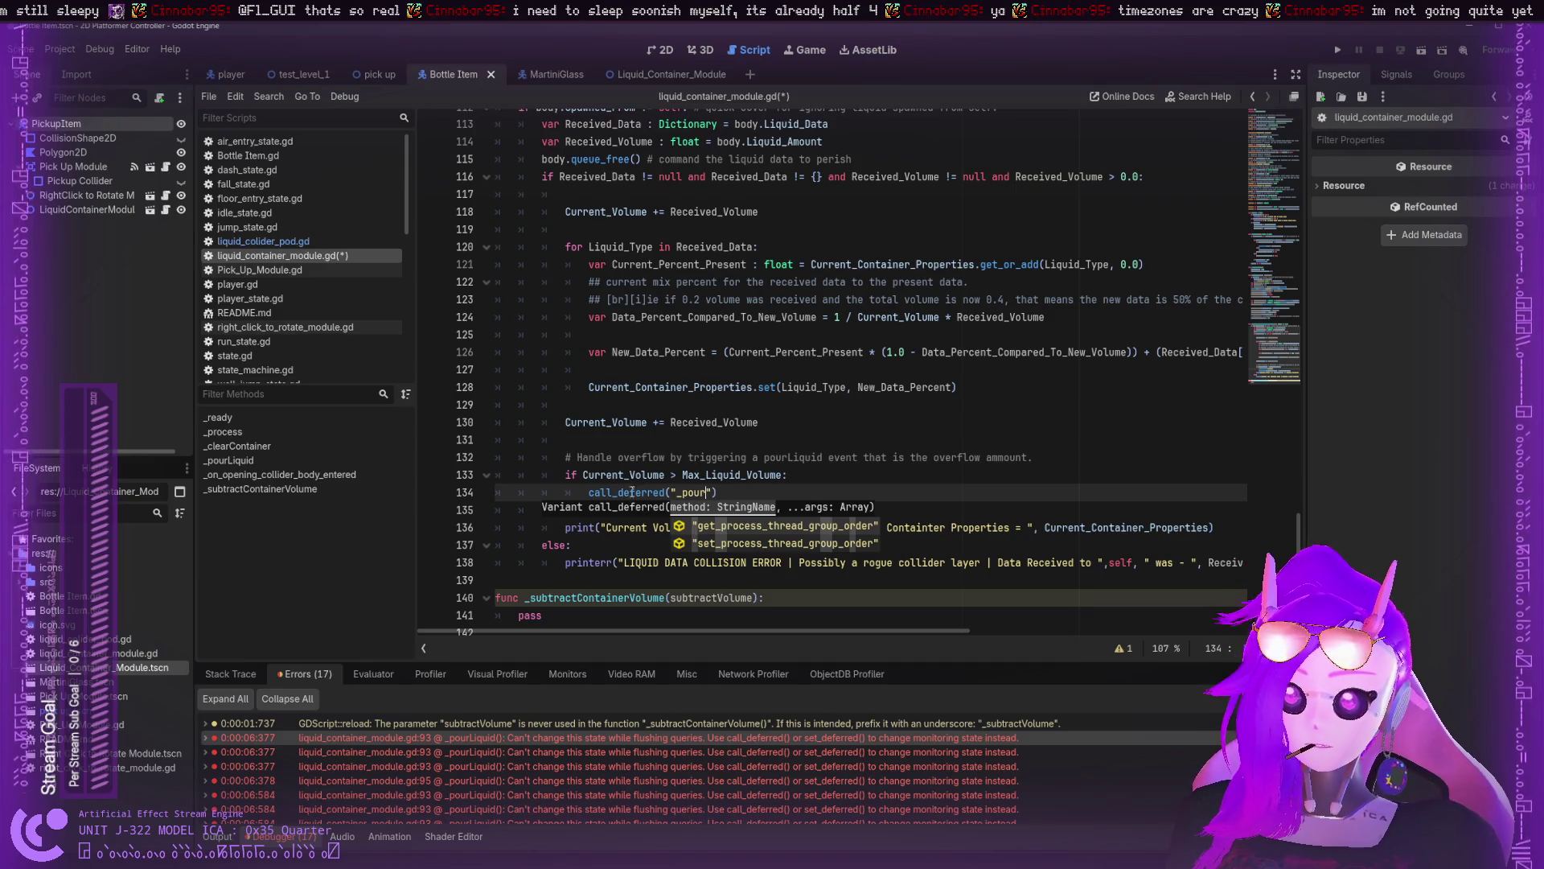
key(Escape)
double_click(620, 510)
key(ctrl+c)
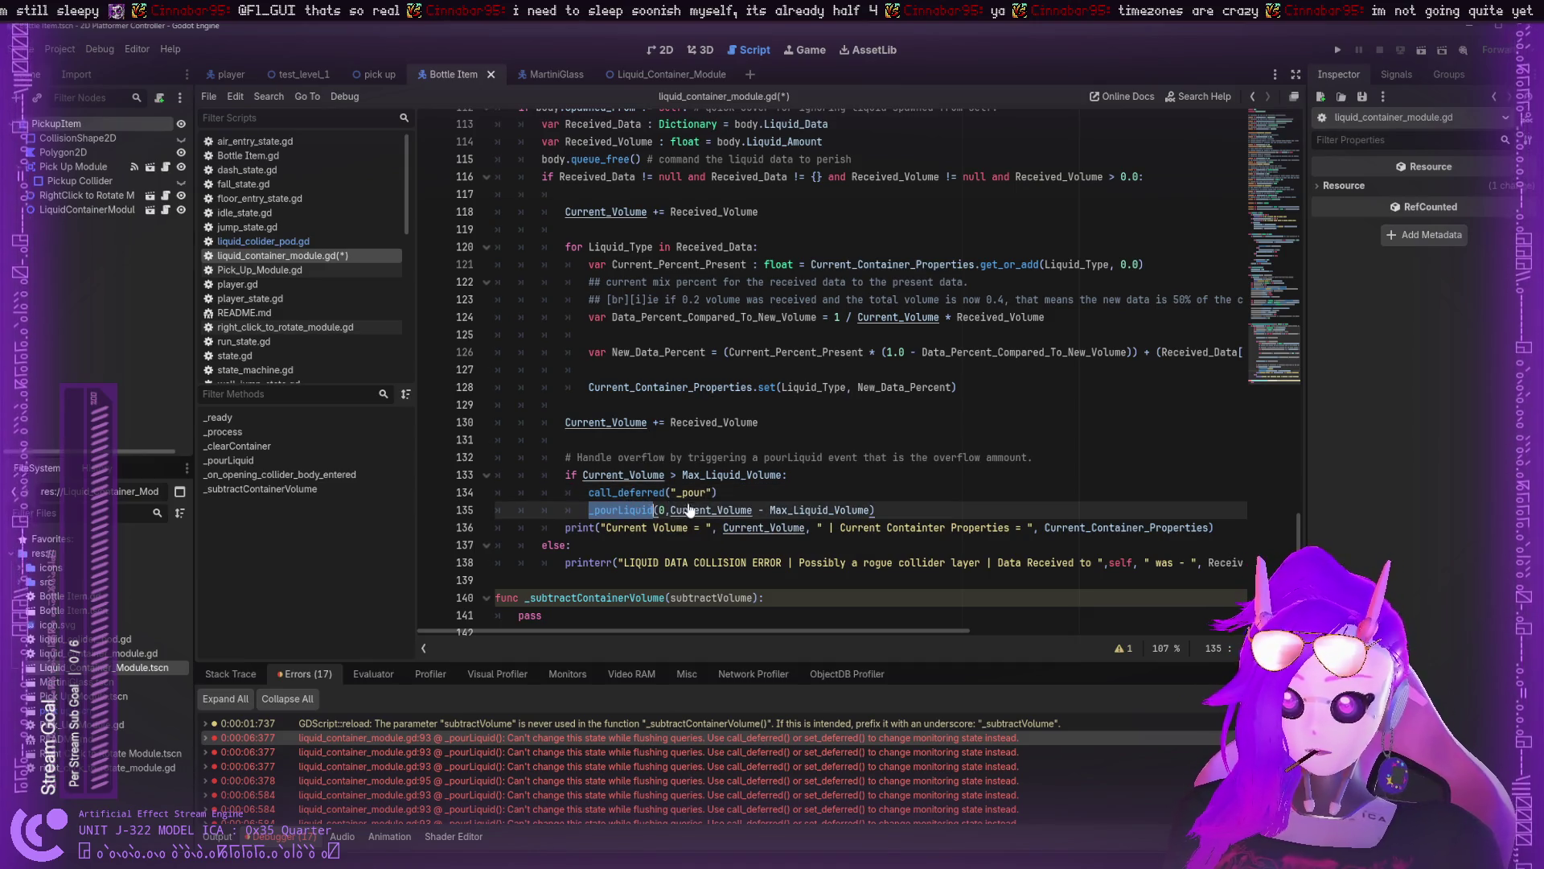
double_click(684, 493)
key(ctrl+v)
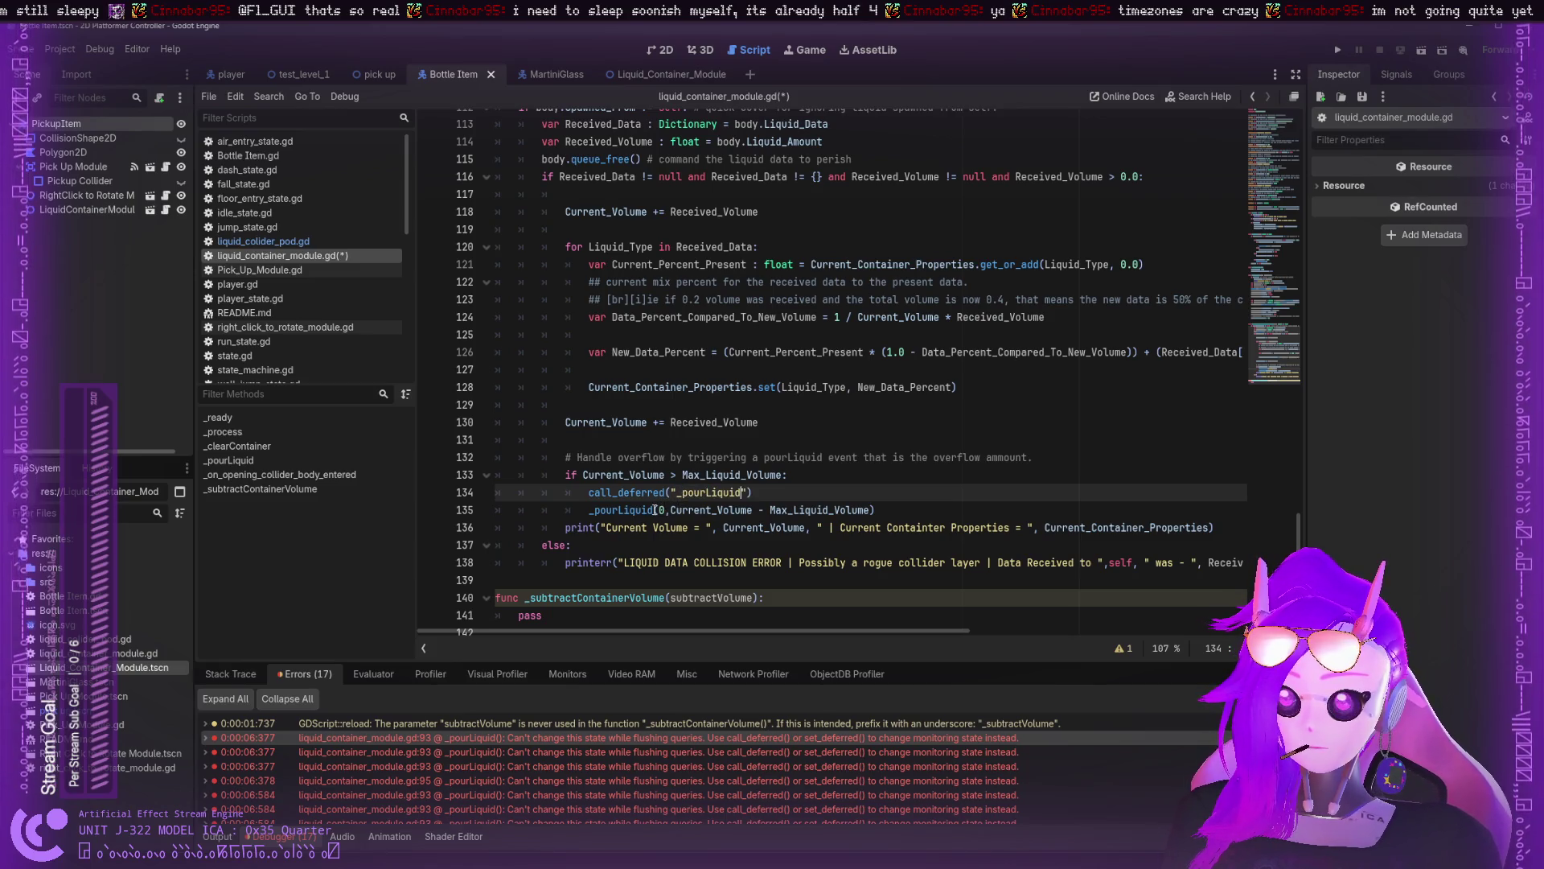
text(,)
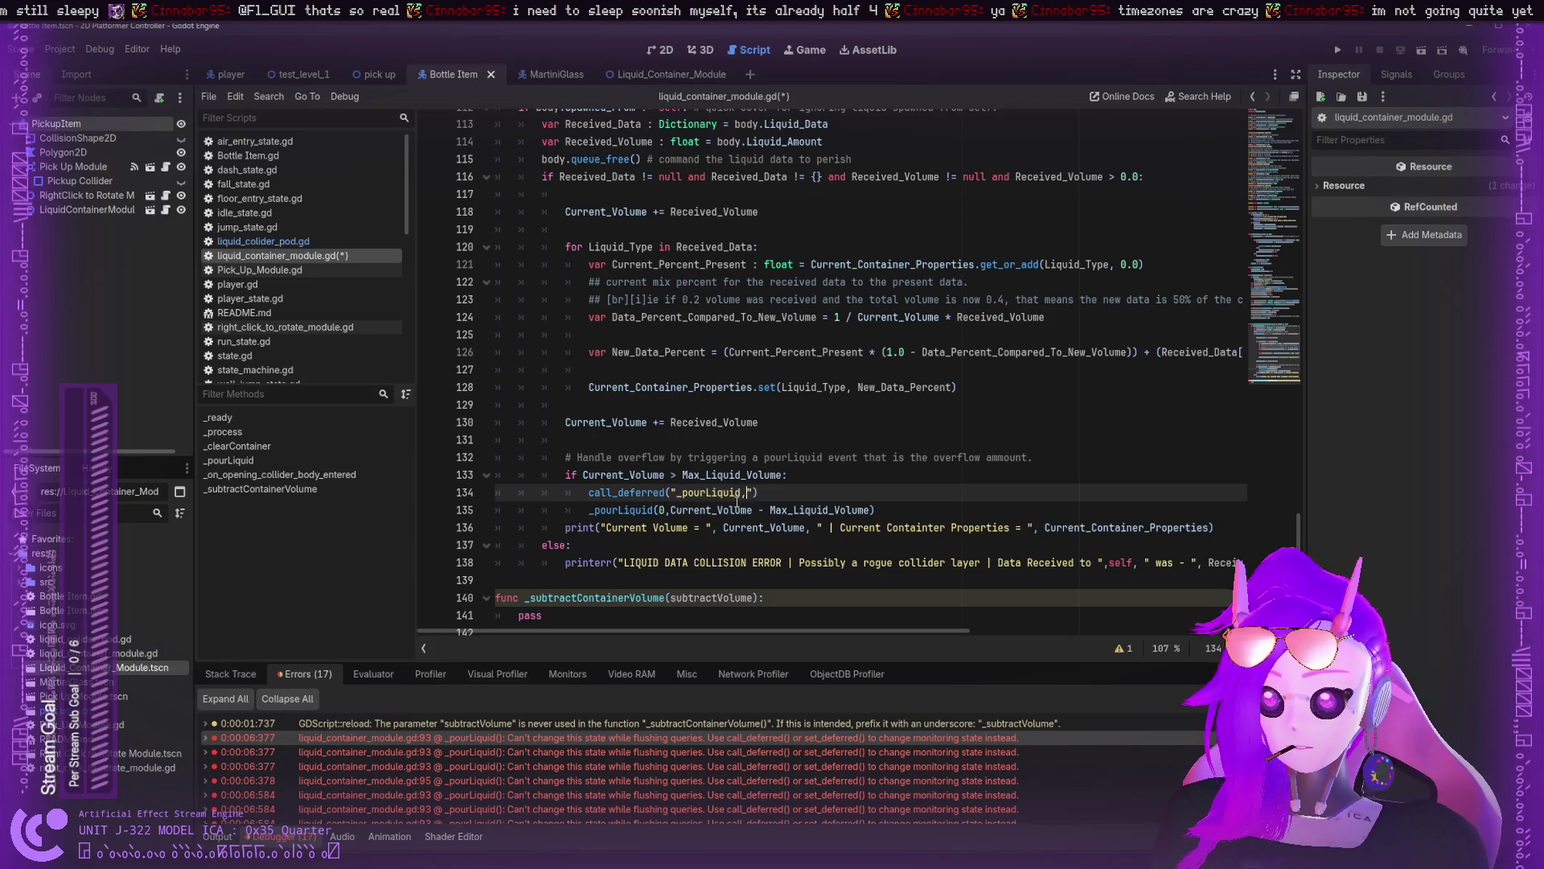
- Copy the arguments 0, Current_Volume - Max_Liquid_Volume into the call_deferred call
click(745, 457)
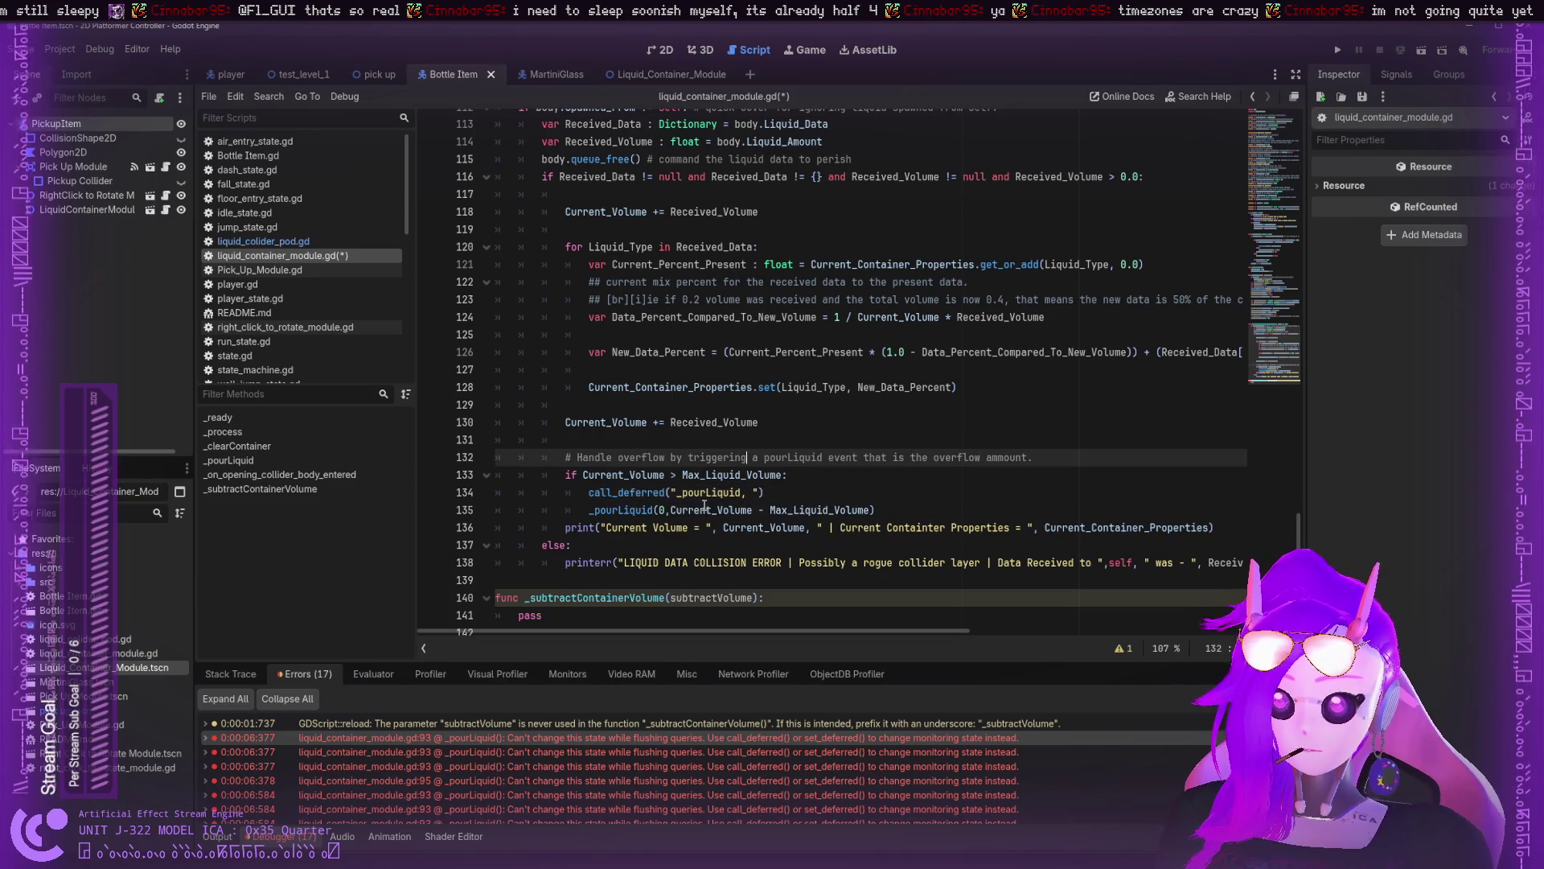
drag(660, 510, 869, 510)
key(ctrl+c)
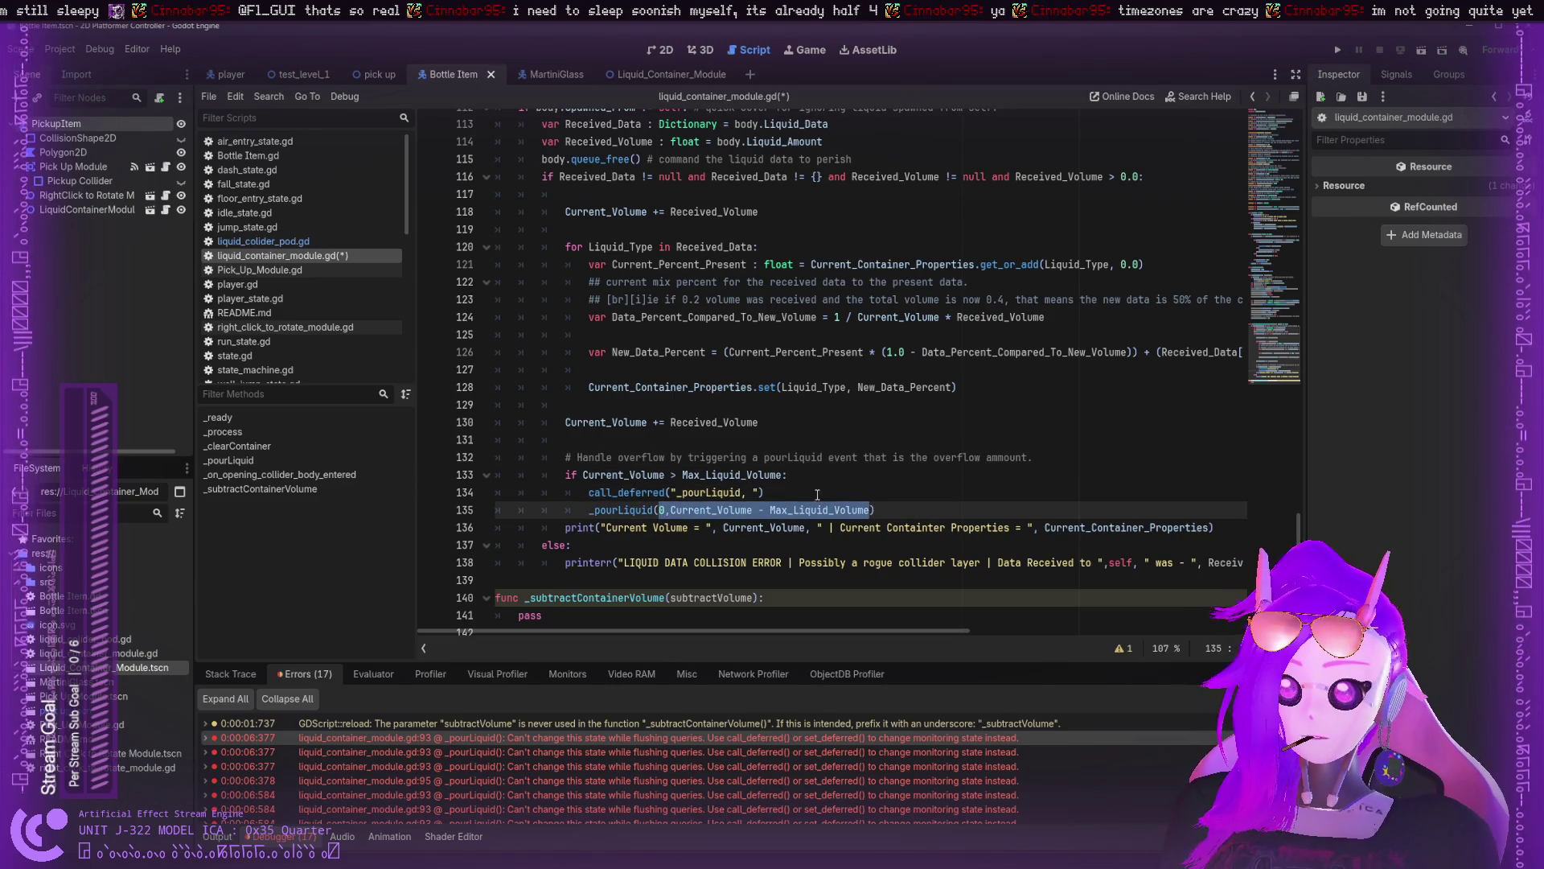
click(762, 493)
key(BackSpace)
key(BackSpace)
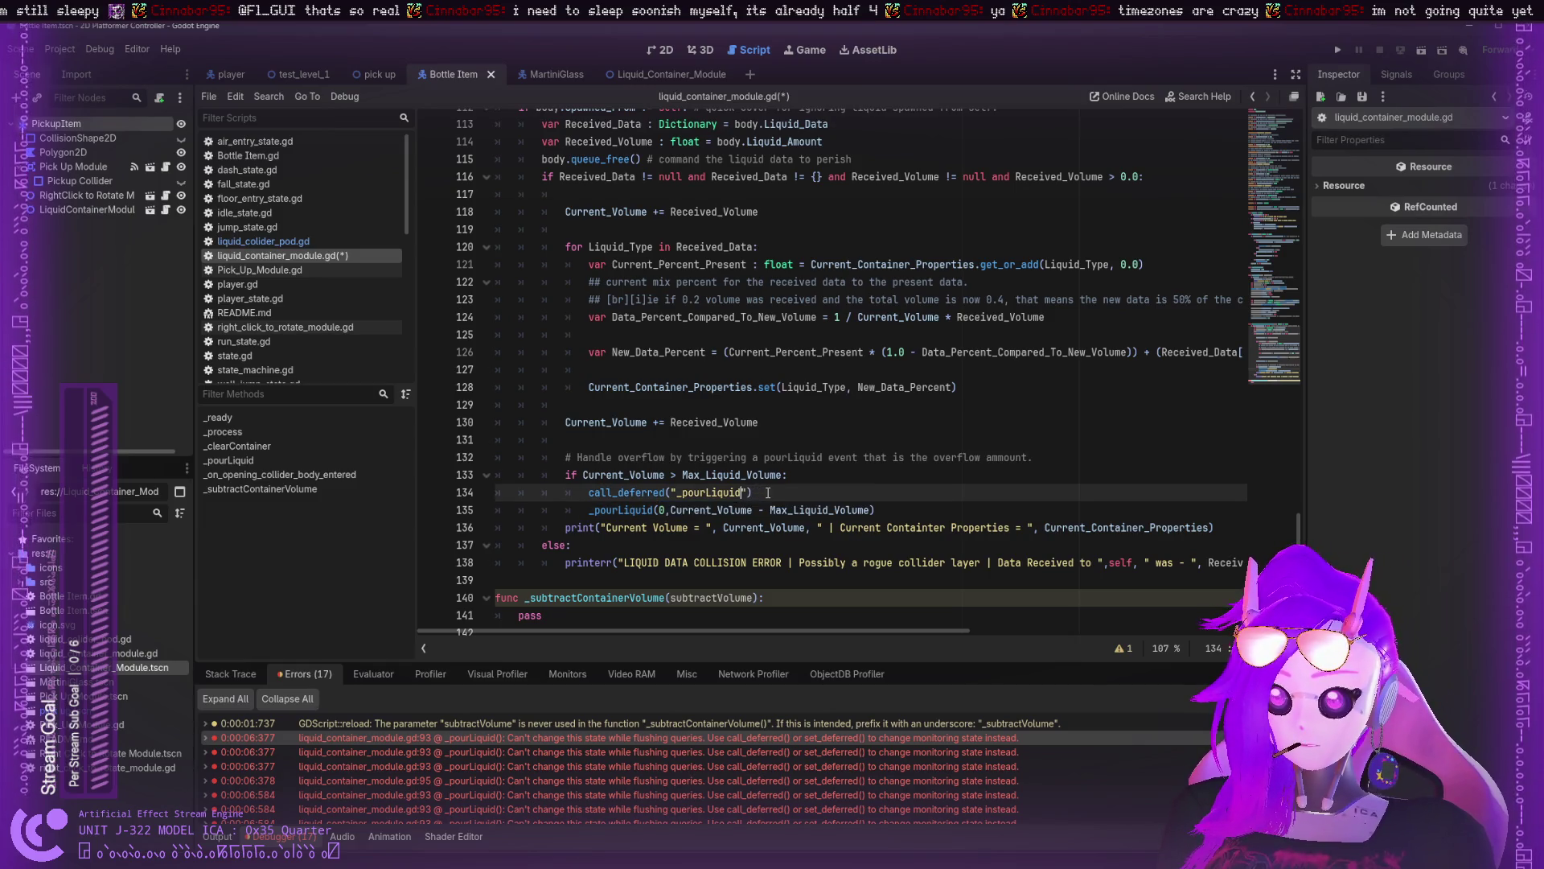
text(,)
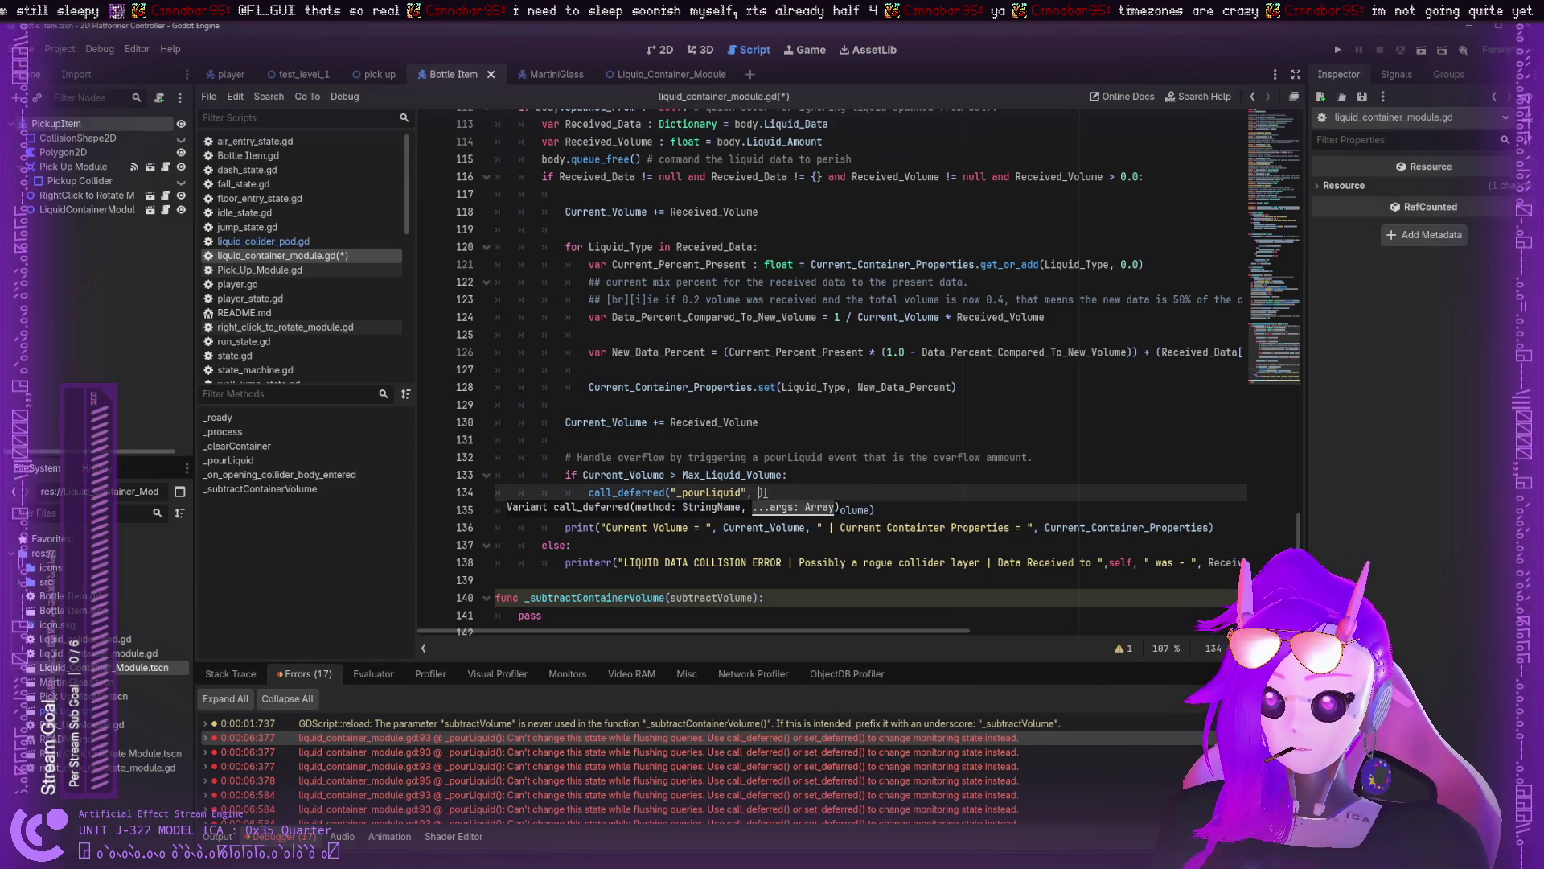
key(ctrl+v)
- Comment out the direct _pourLiquid call on line 135, save the script, and run the project
click(589, 510)
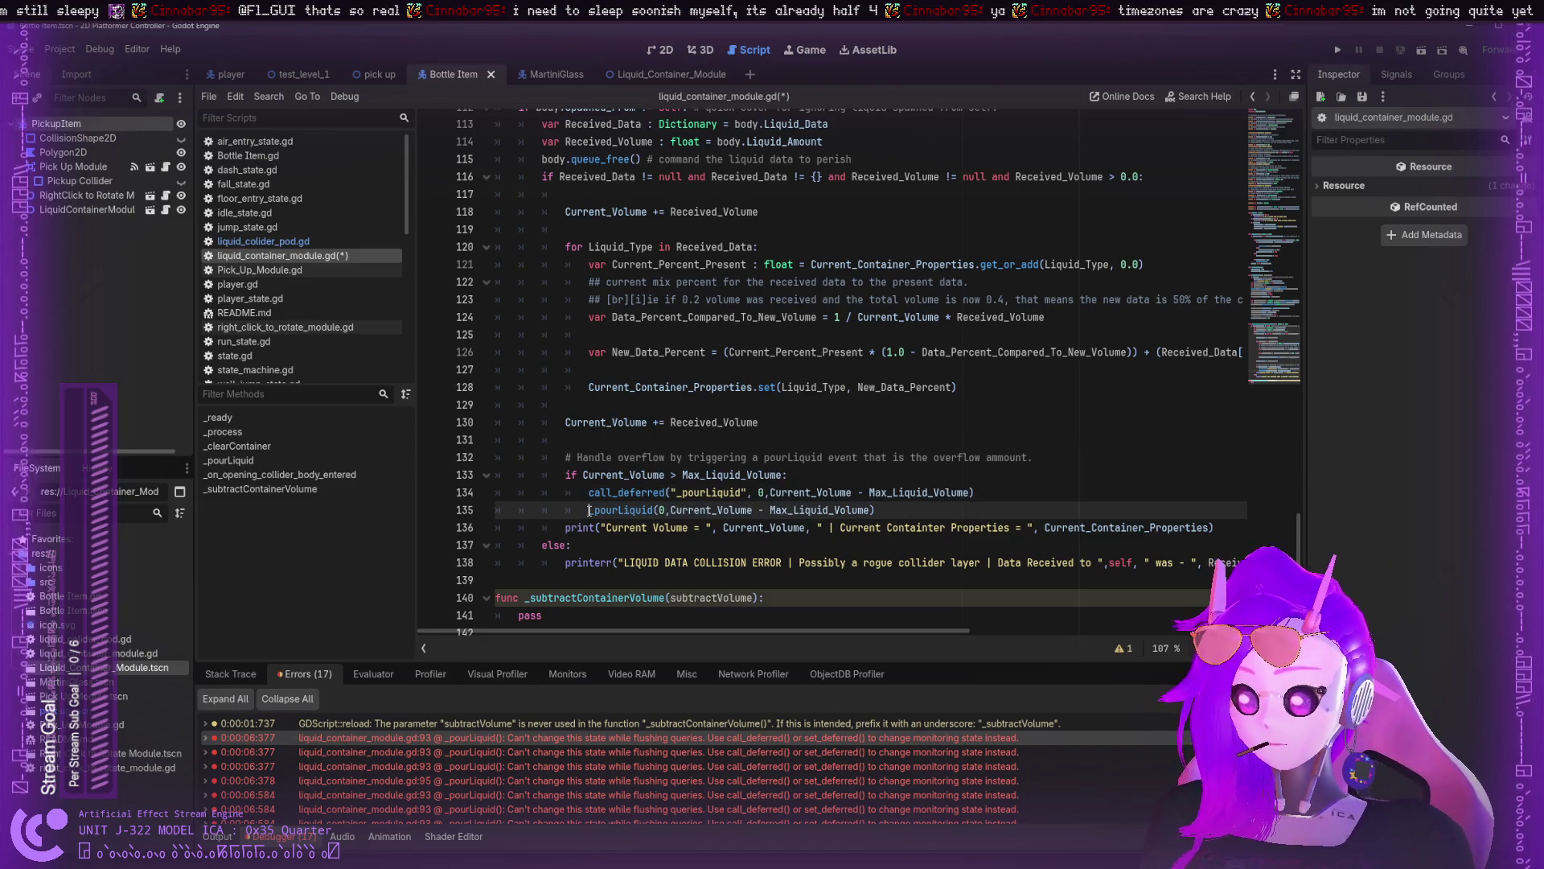
text(#)
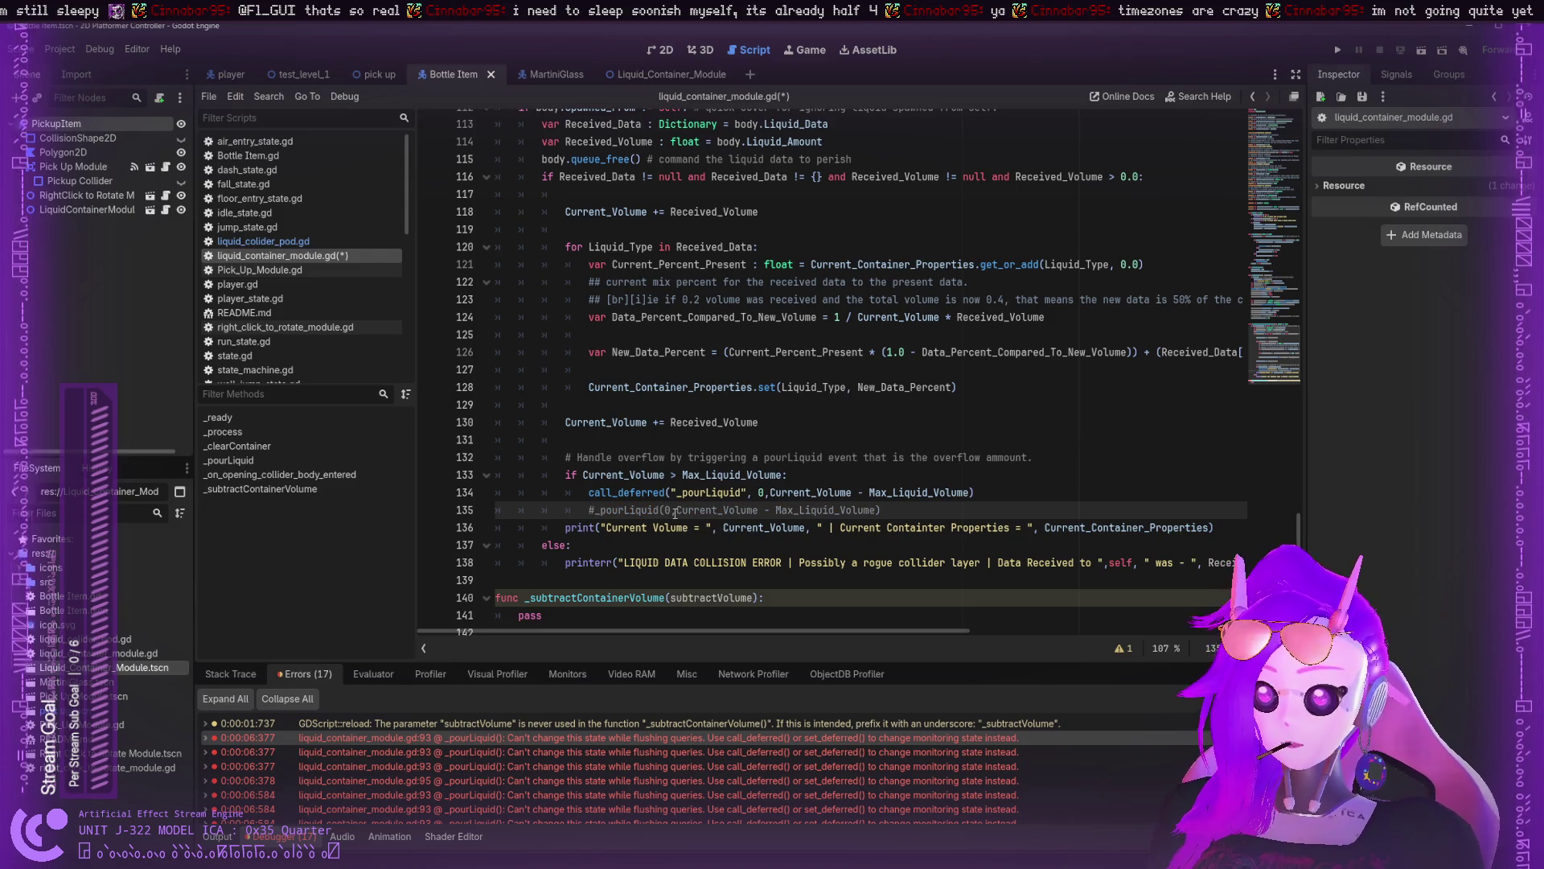
key(ctrl+s)
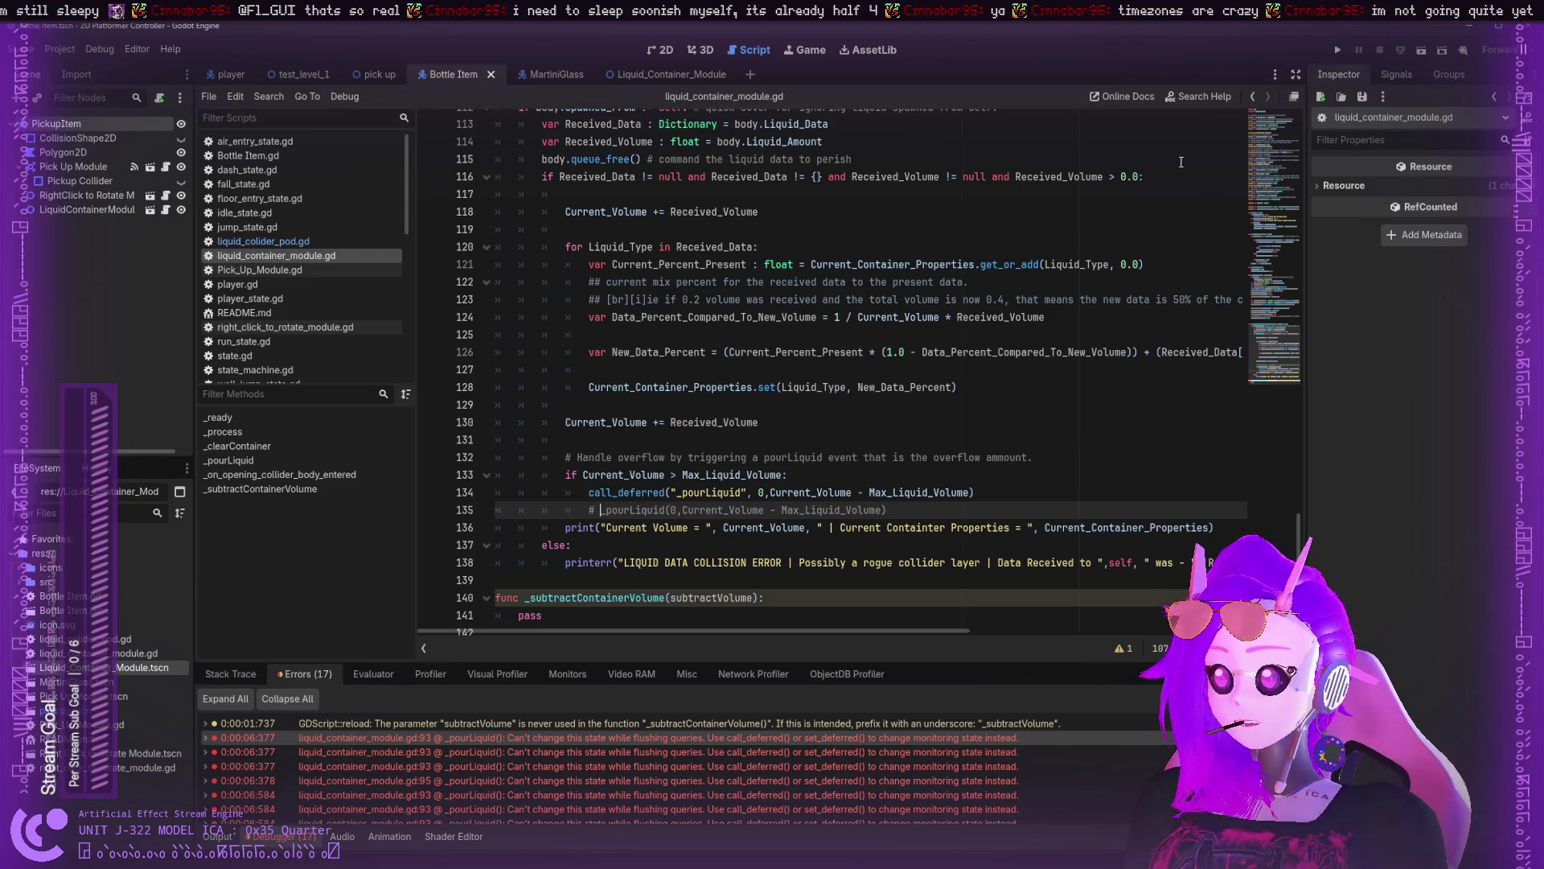
click(1331, 50)
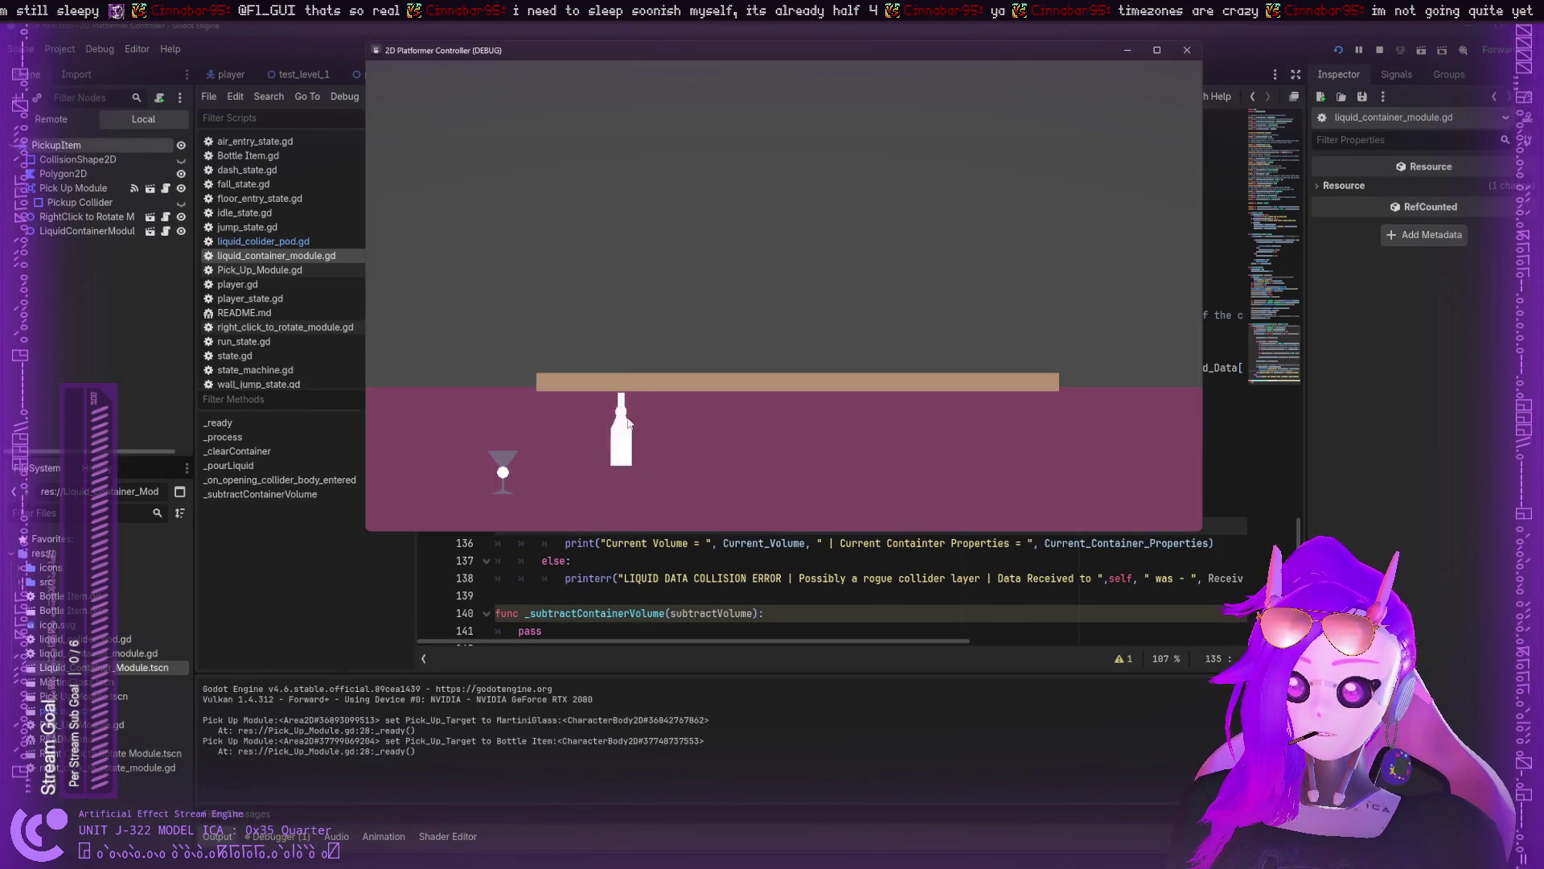
- Playtest pouring the bottle into the glass, spilling and refilling it, then close the game
mouse_move(621, 418)
mouse_down()
mouse_move(606, 269)
mouse_move(534, 285)
mouse_move(627, 338)
mouse_up()
right_click(542, 291)
mouse_move(503, 472)
mouse_down()
mouse_move(560, 307)
mouse_move(611, 324)
mouse_up()
mouse_move(730, 450)
mouse_down()
mouse_move(642, 299)
mouse_move(688, 280)
mouse_up()
right_click(648, 299)
mouse_move(613, 335)
mouse_down()
mouse_move(688, 245)
mouse_move(869, 245)
mouse_move(617, 263)
mouse_move(689, 276)
mouse_move(718, 341)
mouse_up()
mouse_move(691, 466)
mouse_down()
mouse_move(735, 255)
mouse_move(780, 241)
mouse_up()
click(1186, 50)
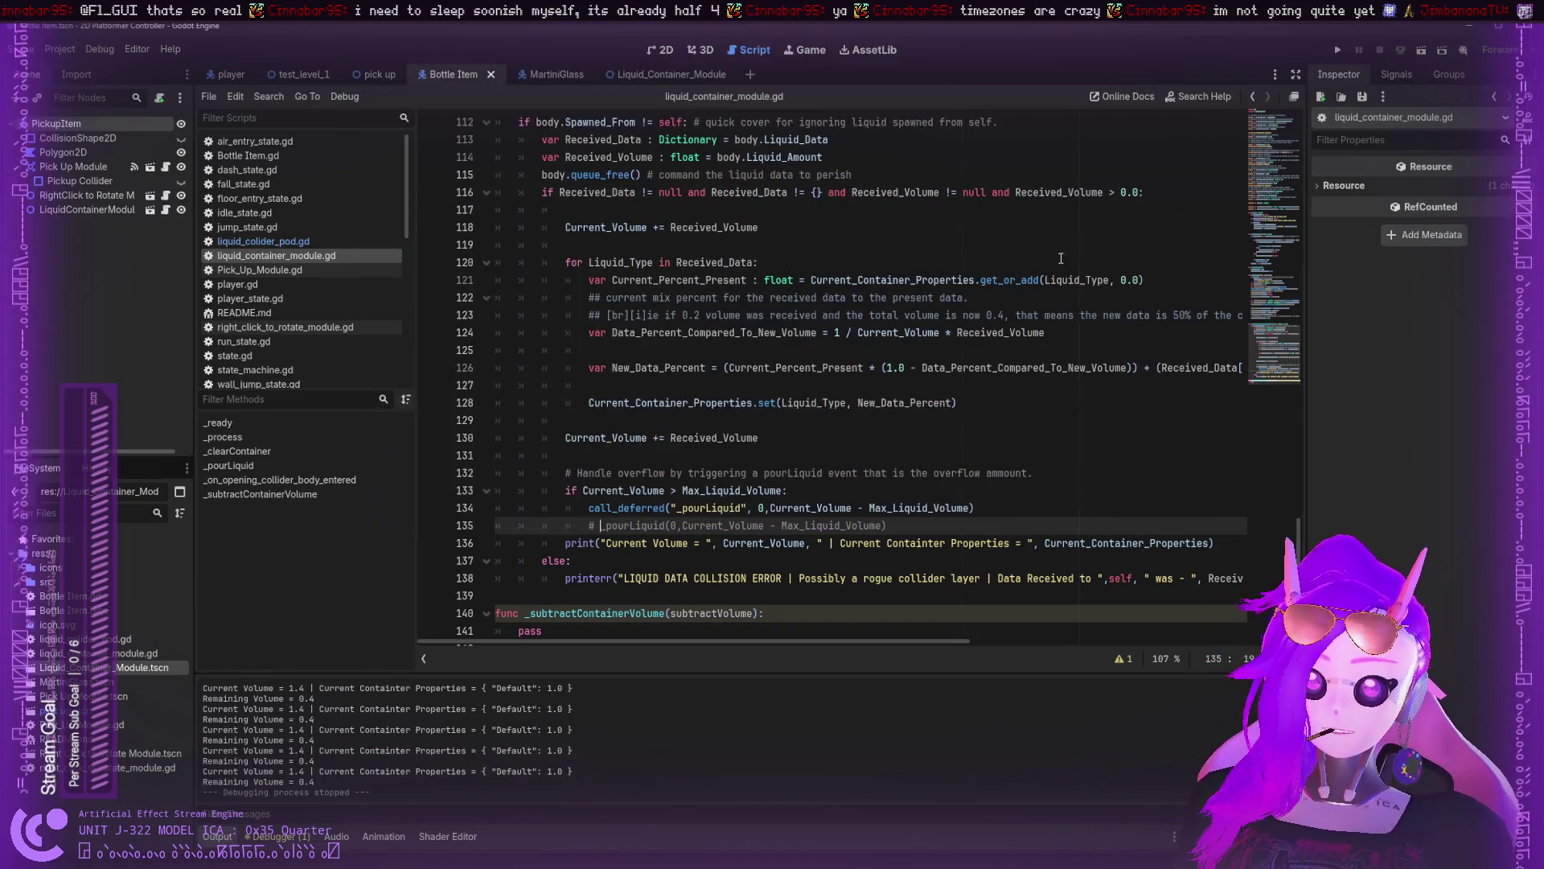
scroll(583, 364, up, 5)
scroll(583, 363, up, 7)
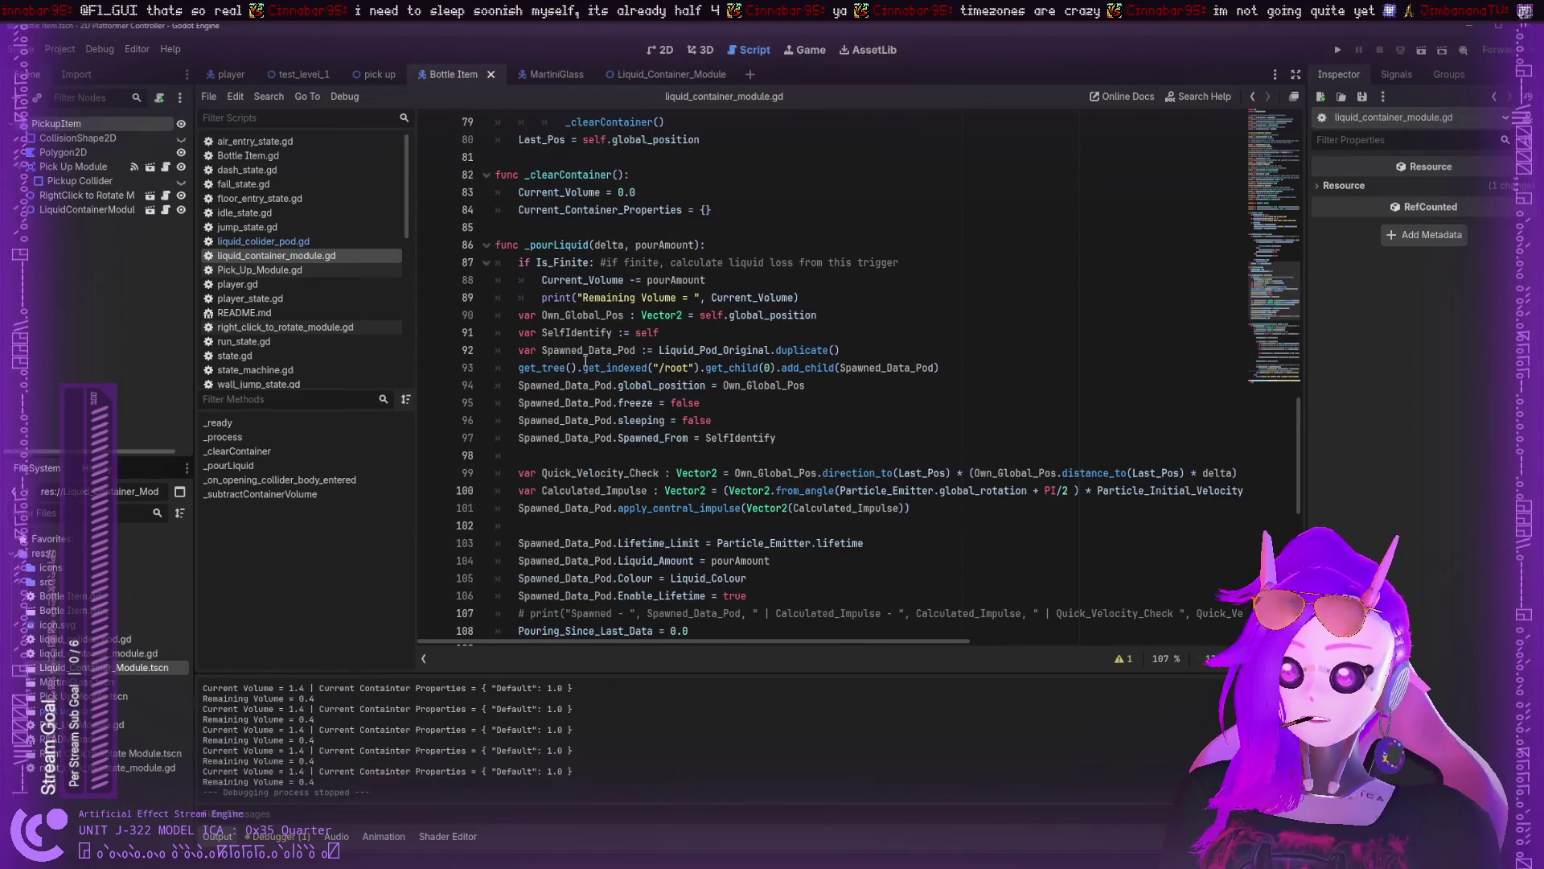
double_click(583, 332)
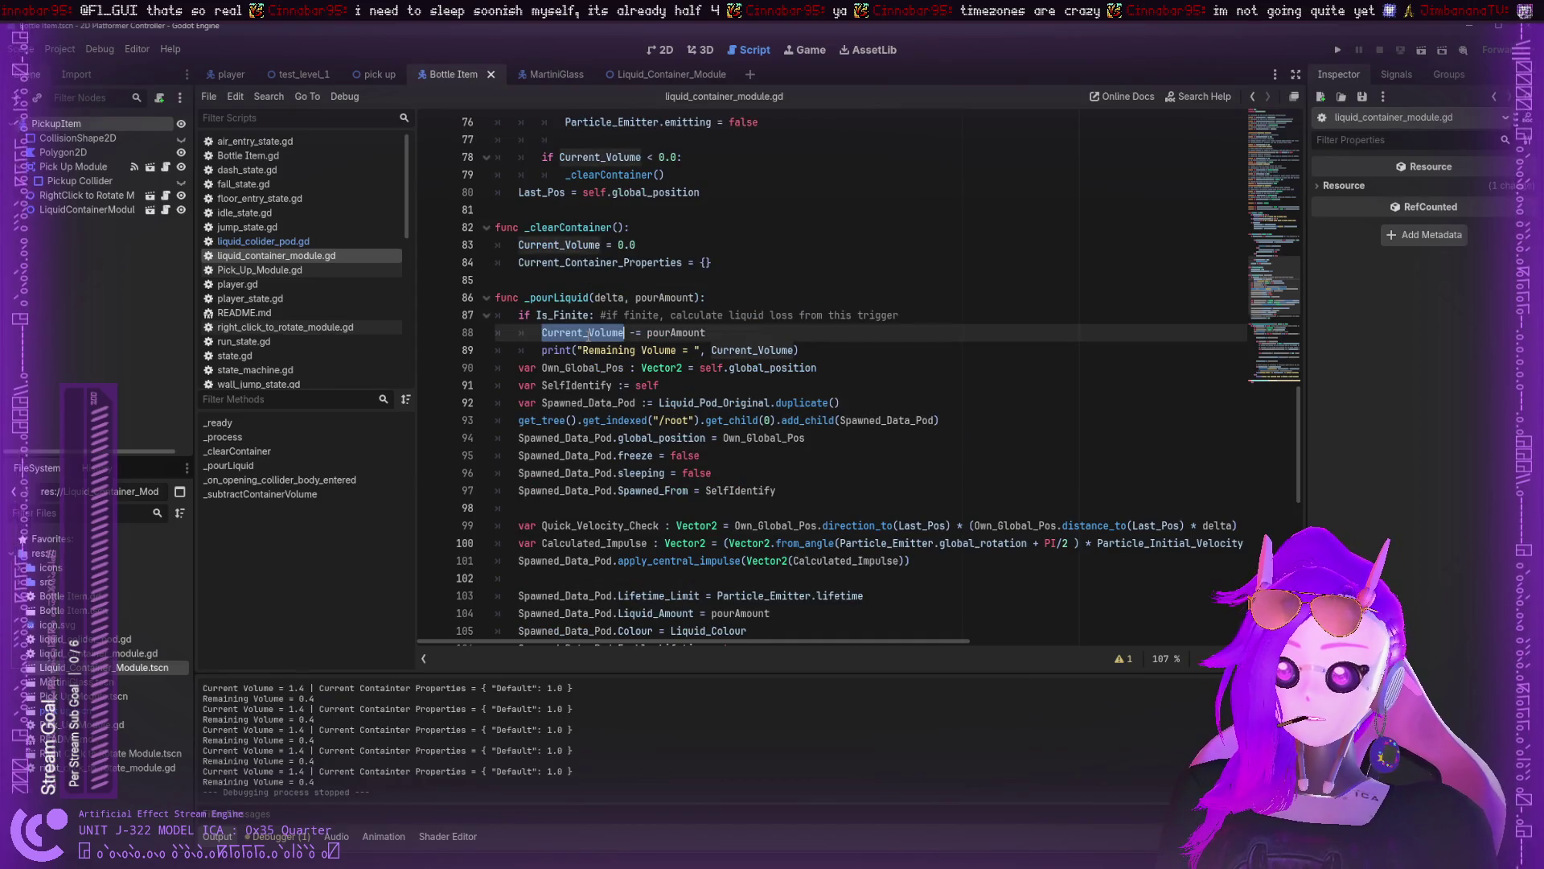
scroll(679, 316, up, 1)
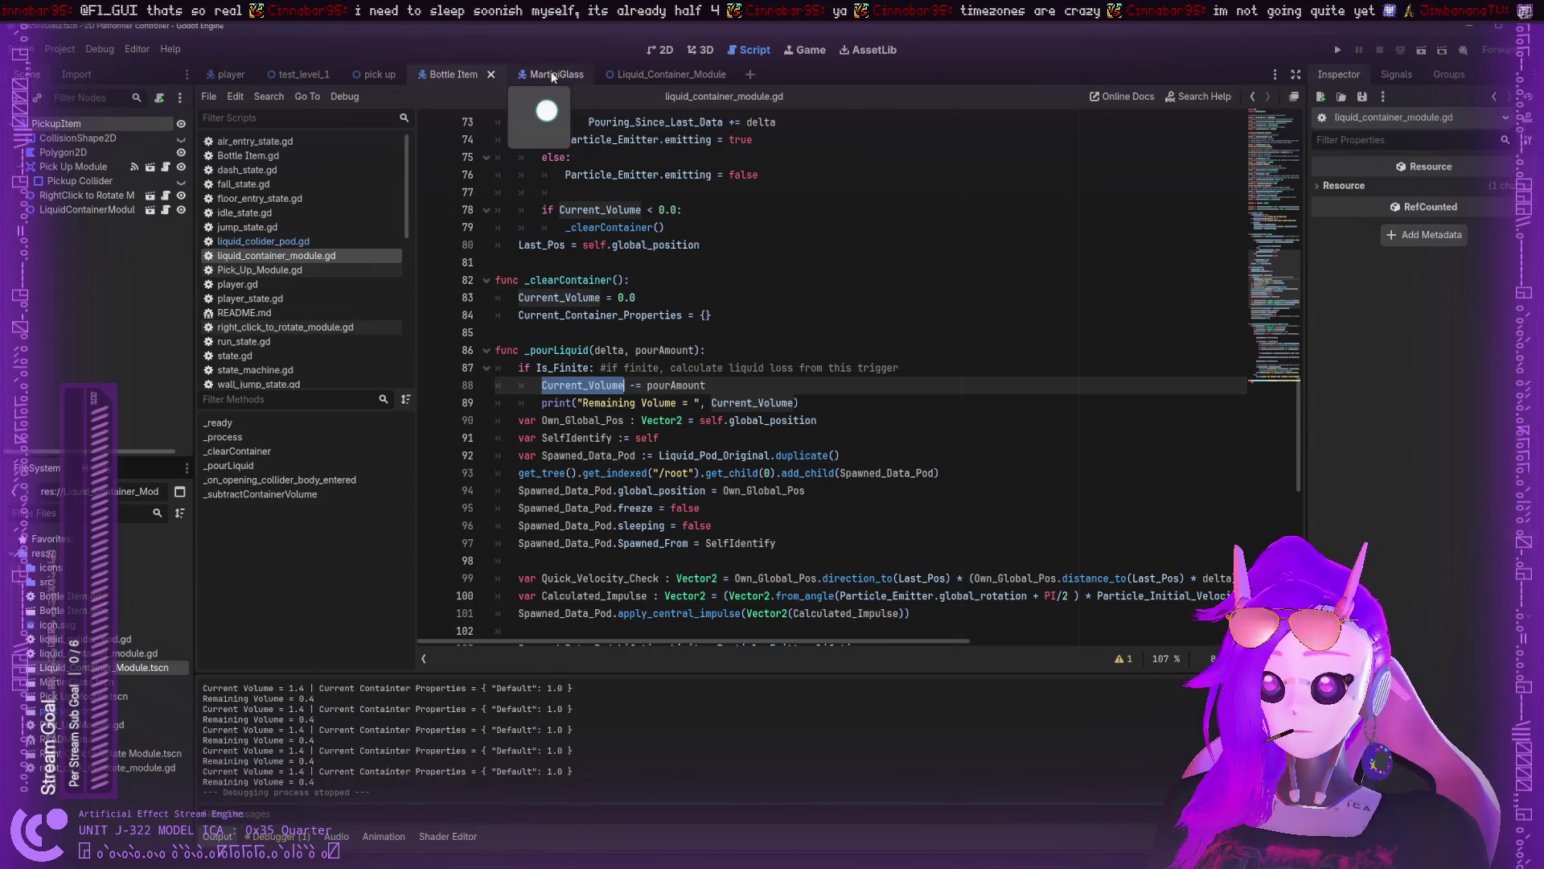
- Inspect Bottle Item's LiquidContainerModule node, showing Max Liquid Volume 1.5 and Max Pour Speed 0.5
click(615, 73)
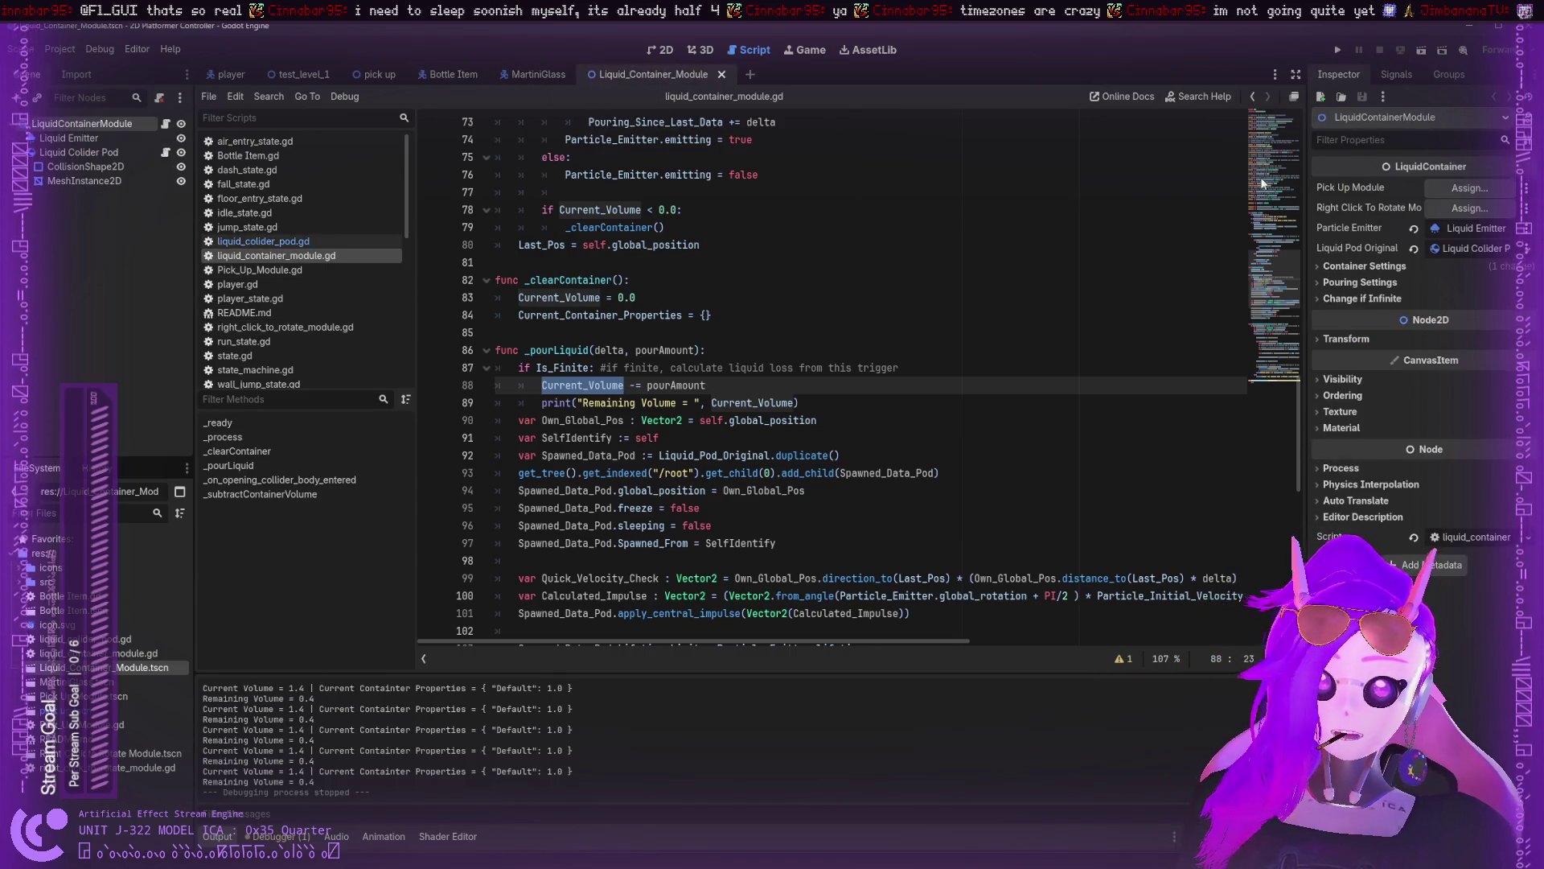
click(427, 75)
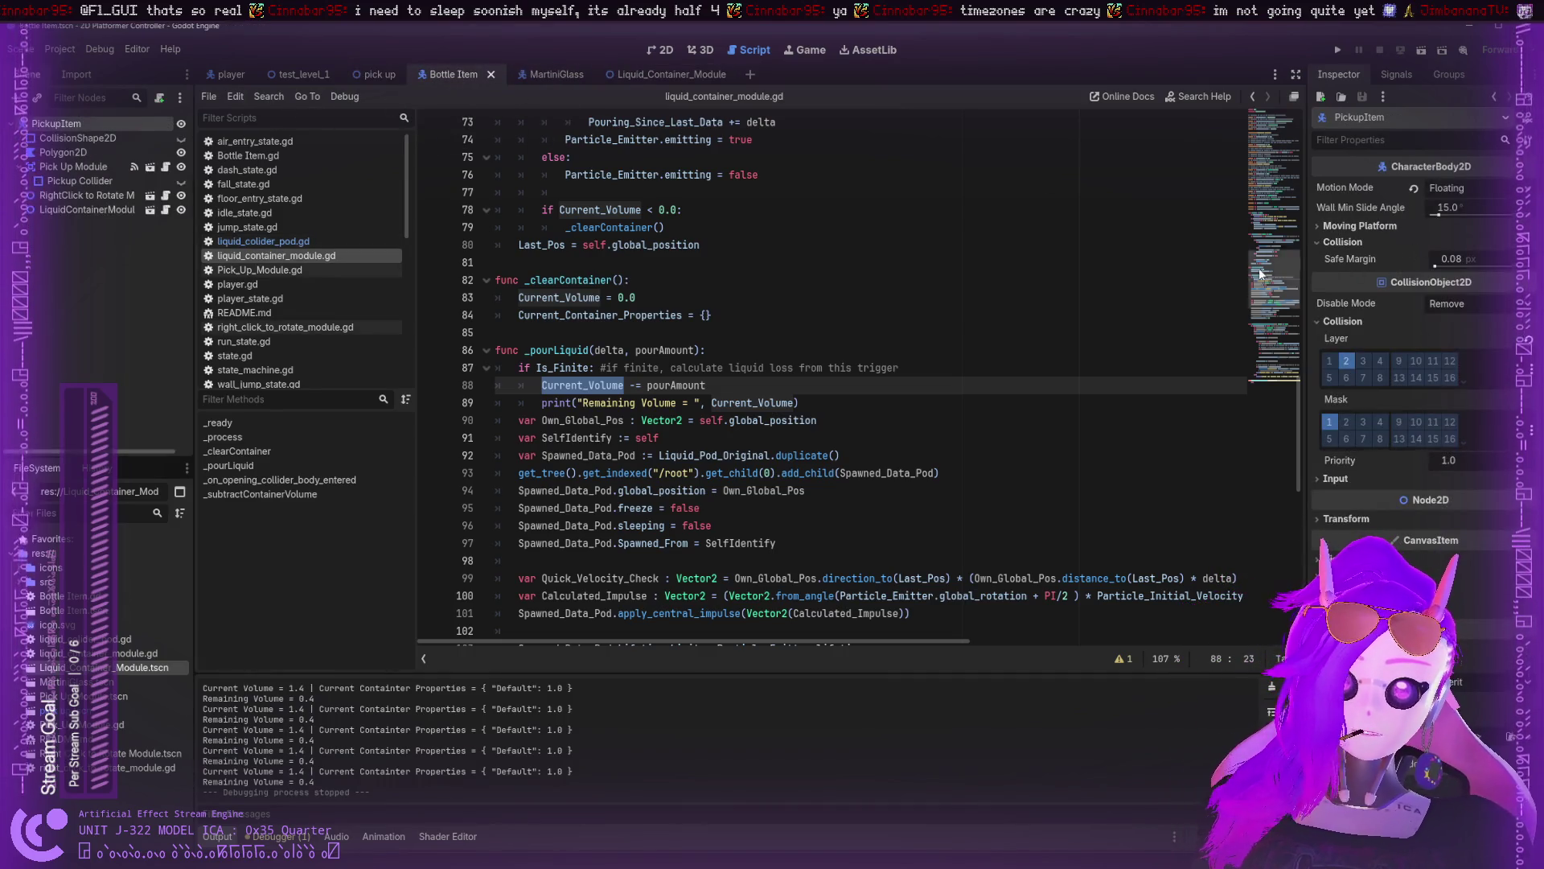
click(63, 167)
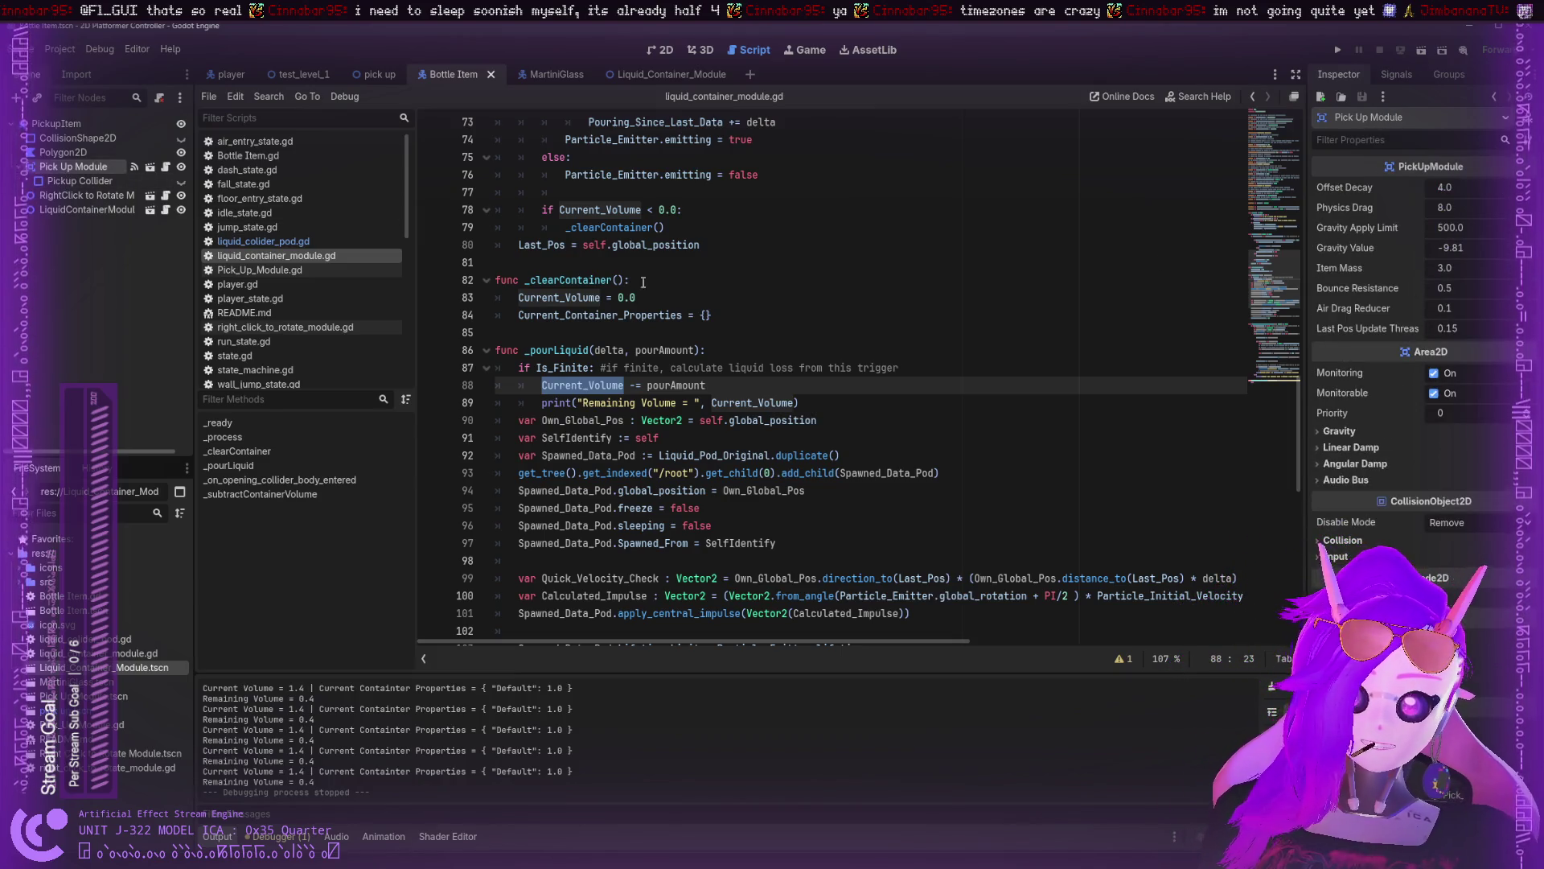
click(87, 209)
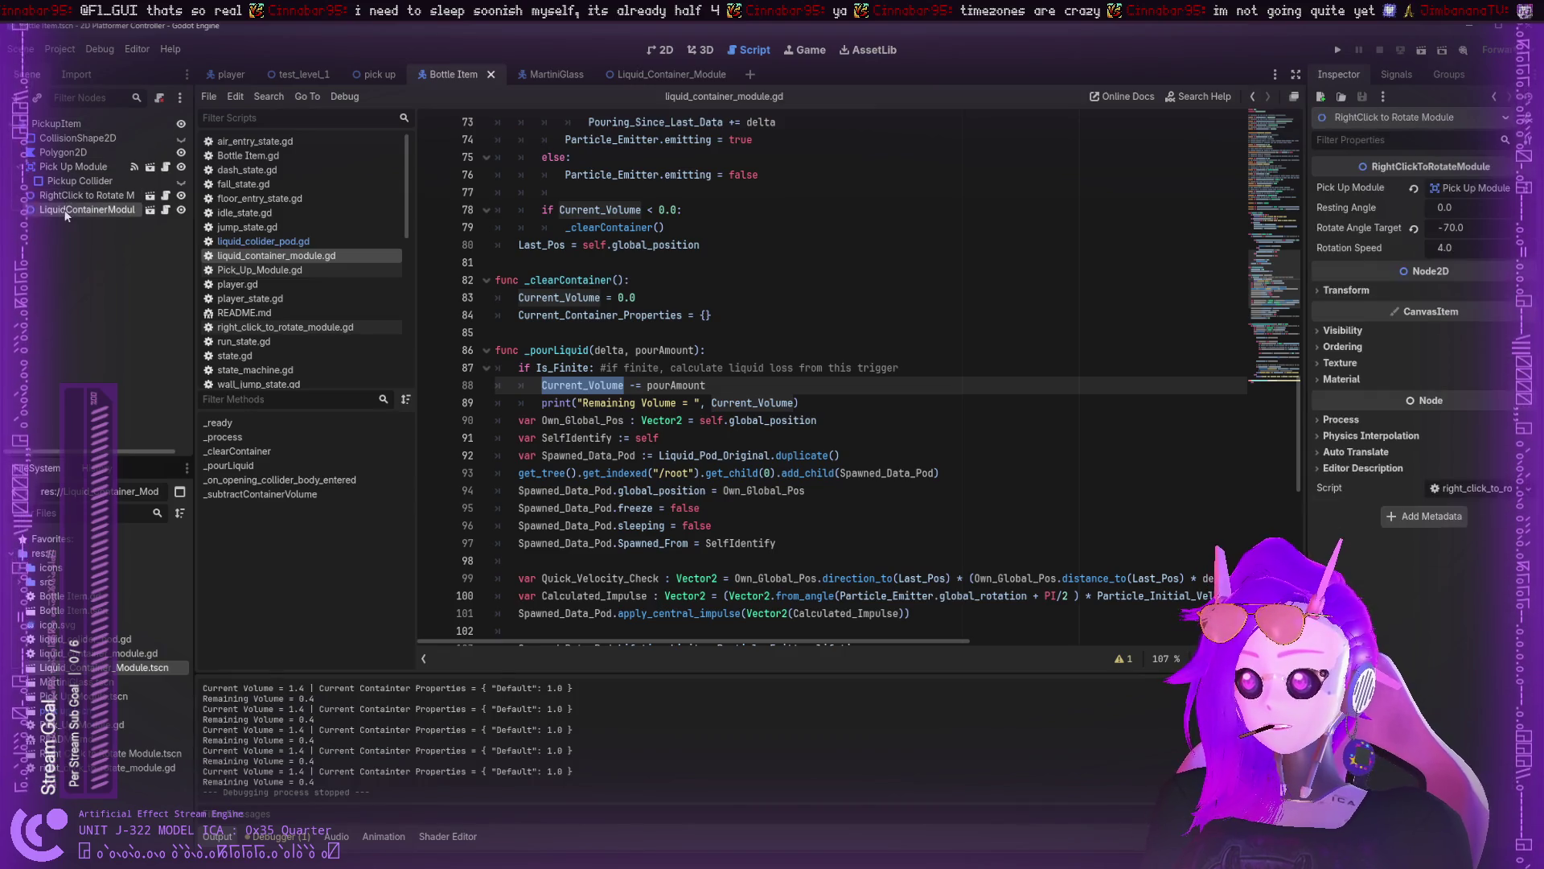
click(1461, 305)
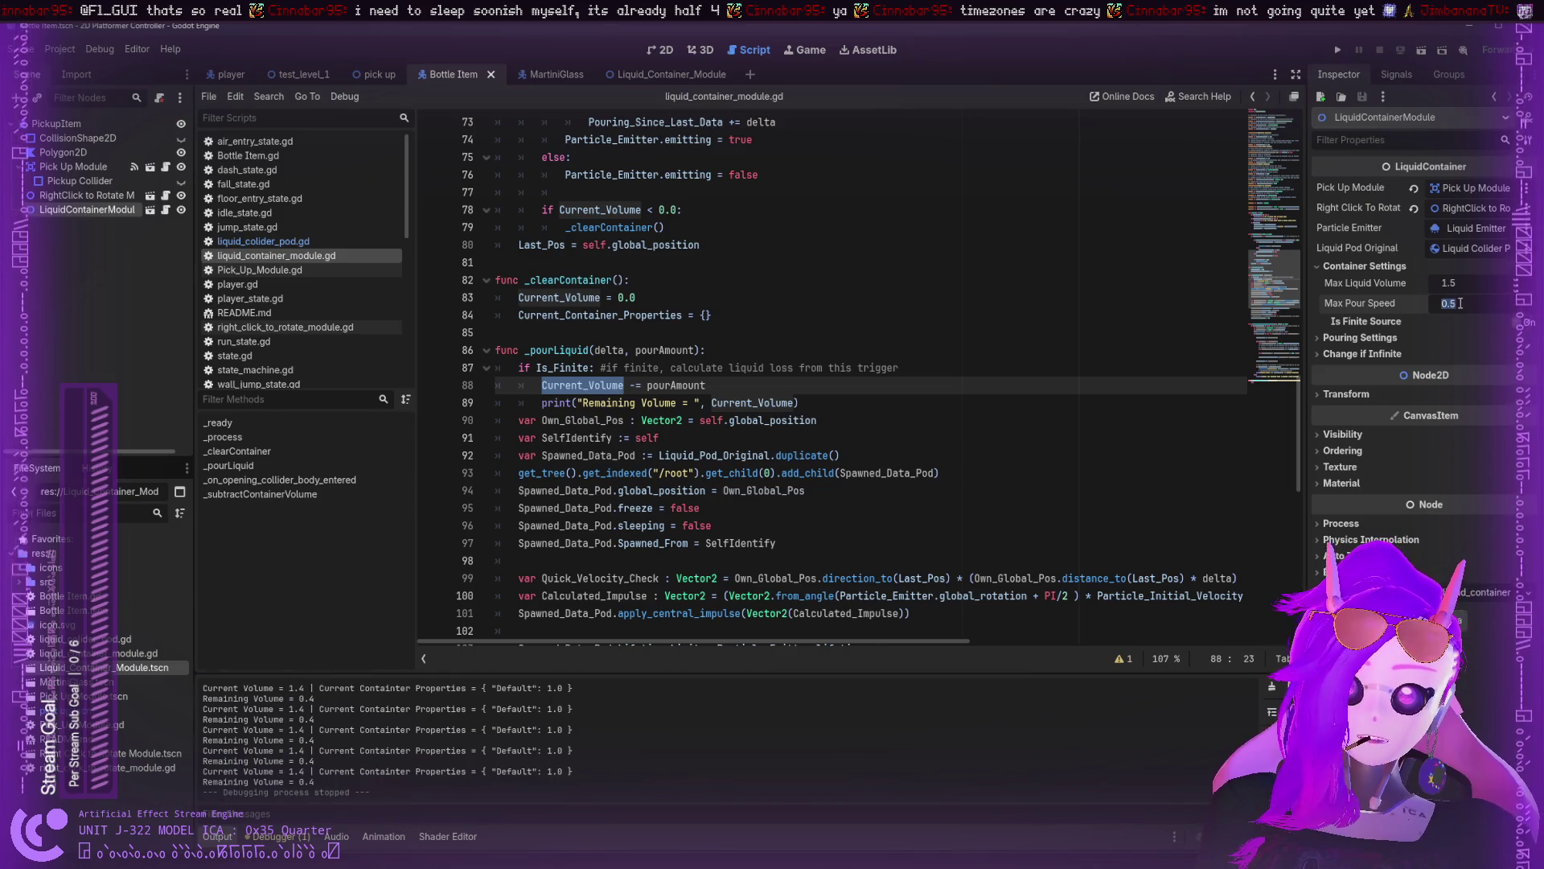
scroll(939, 280, up, 13)
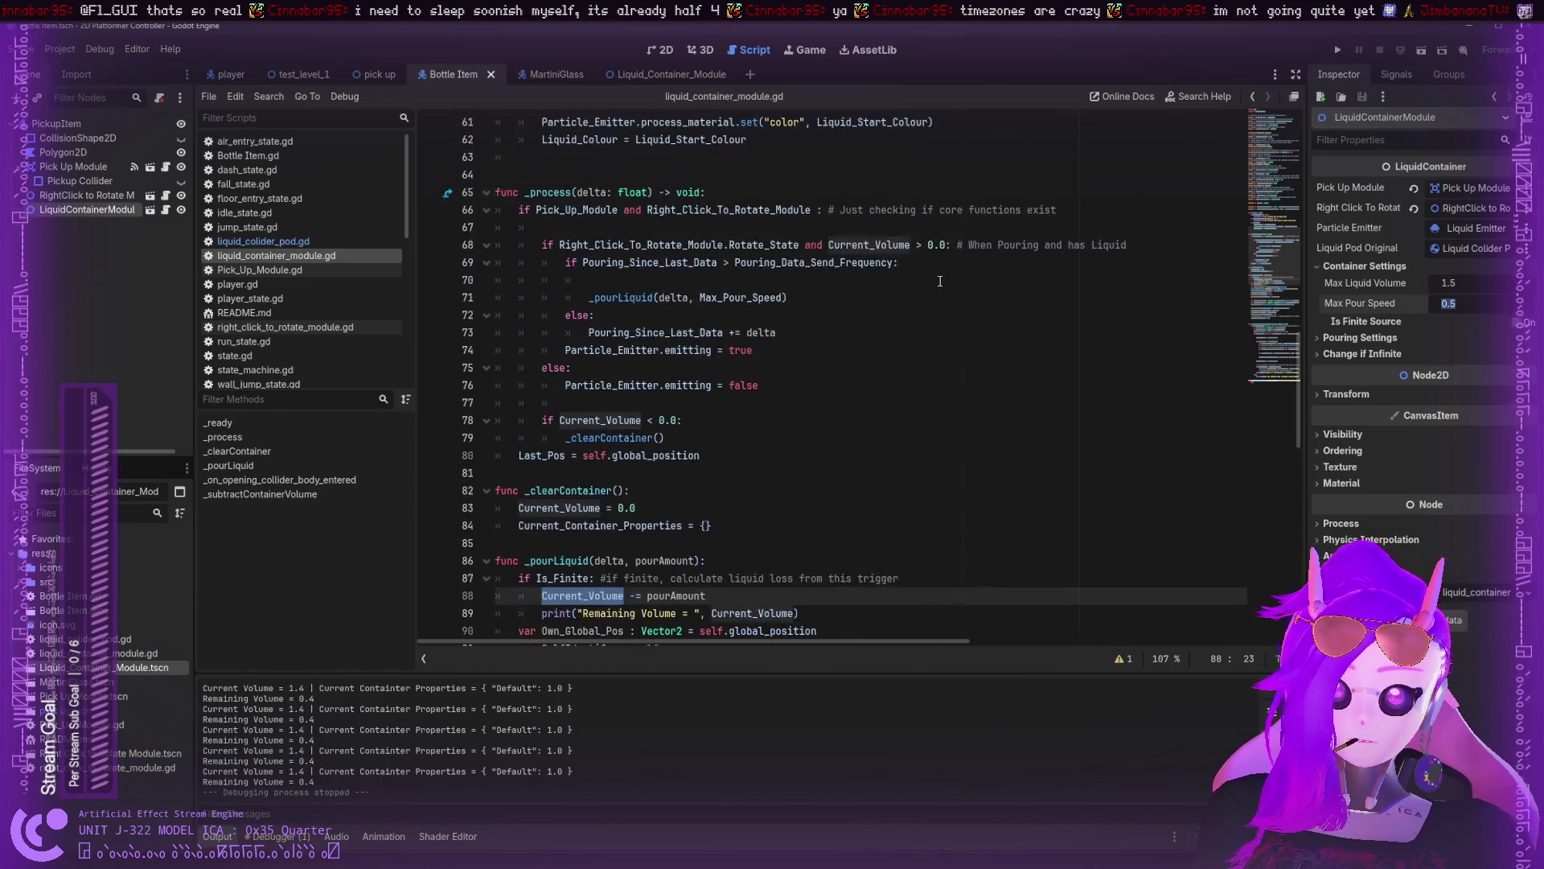
scroll(939, 281, down, 1)
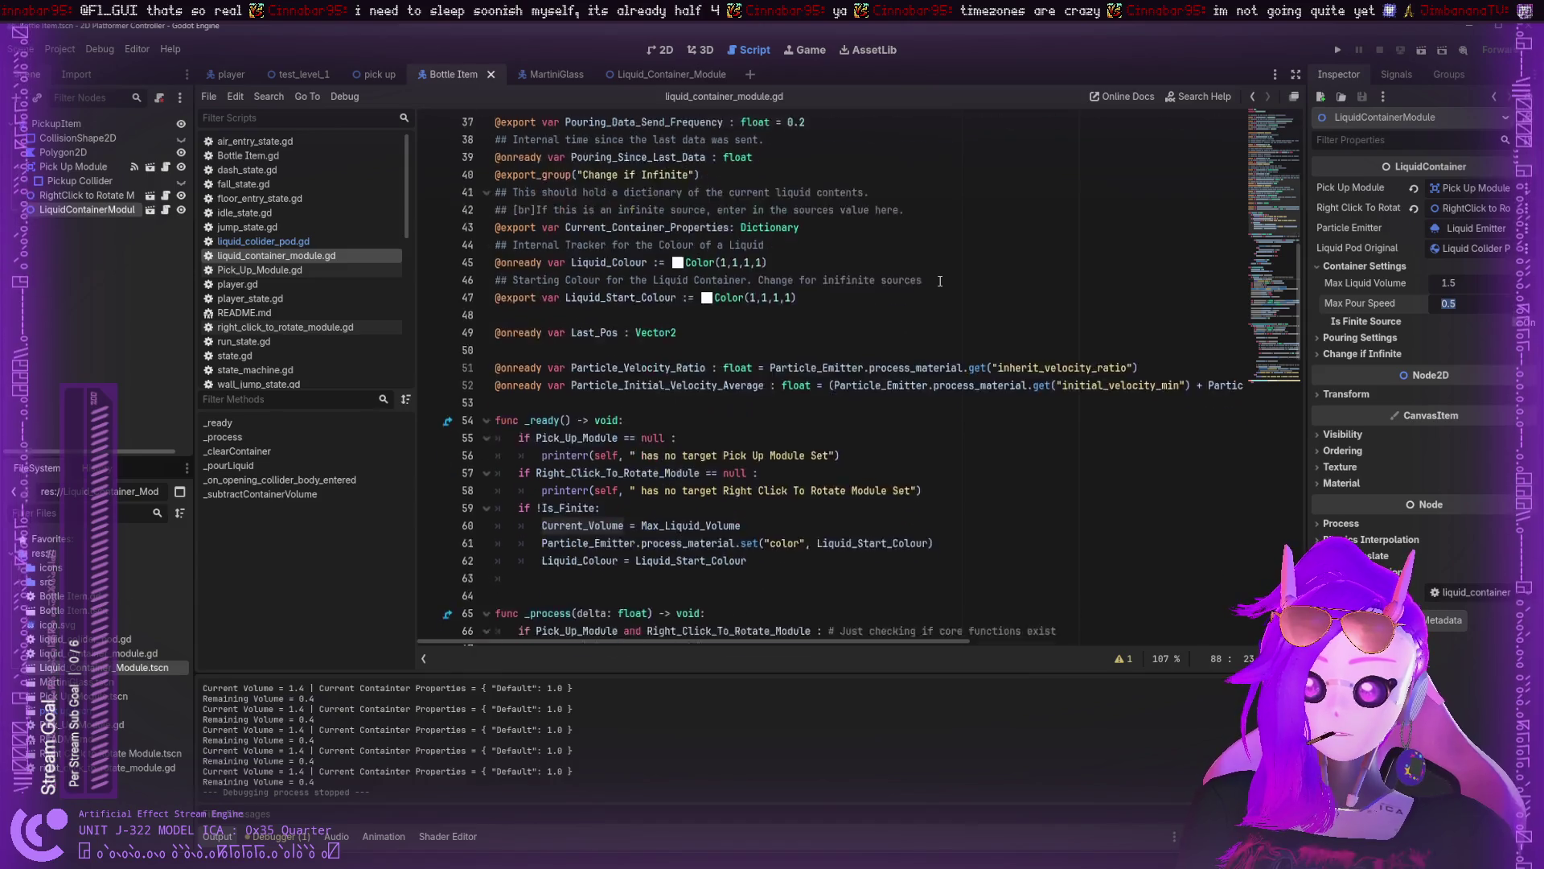
scroll(939, 281, up, 7)
scroll(939, 281, up, 5)
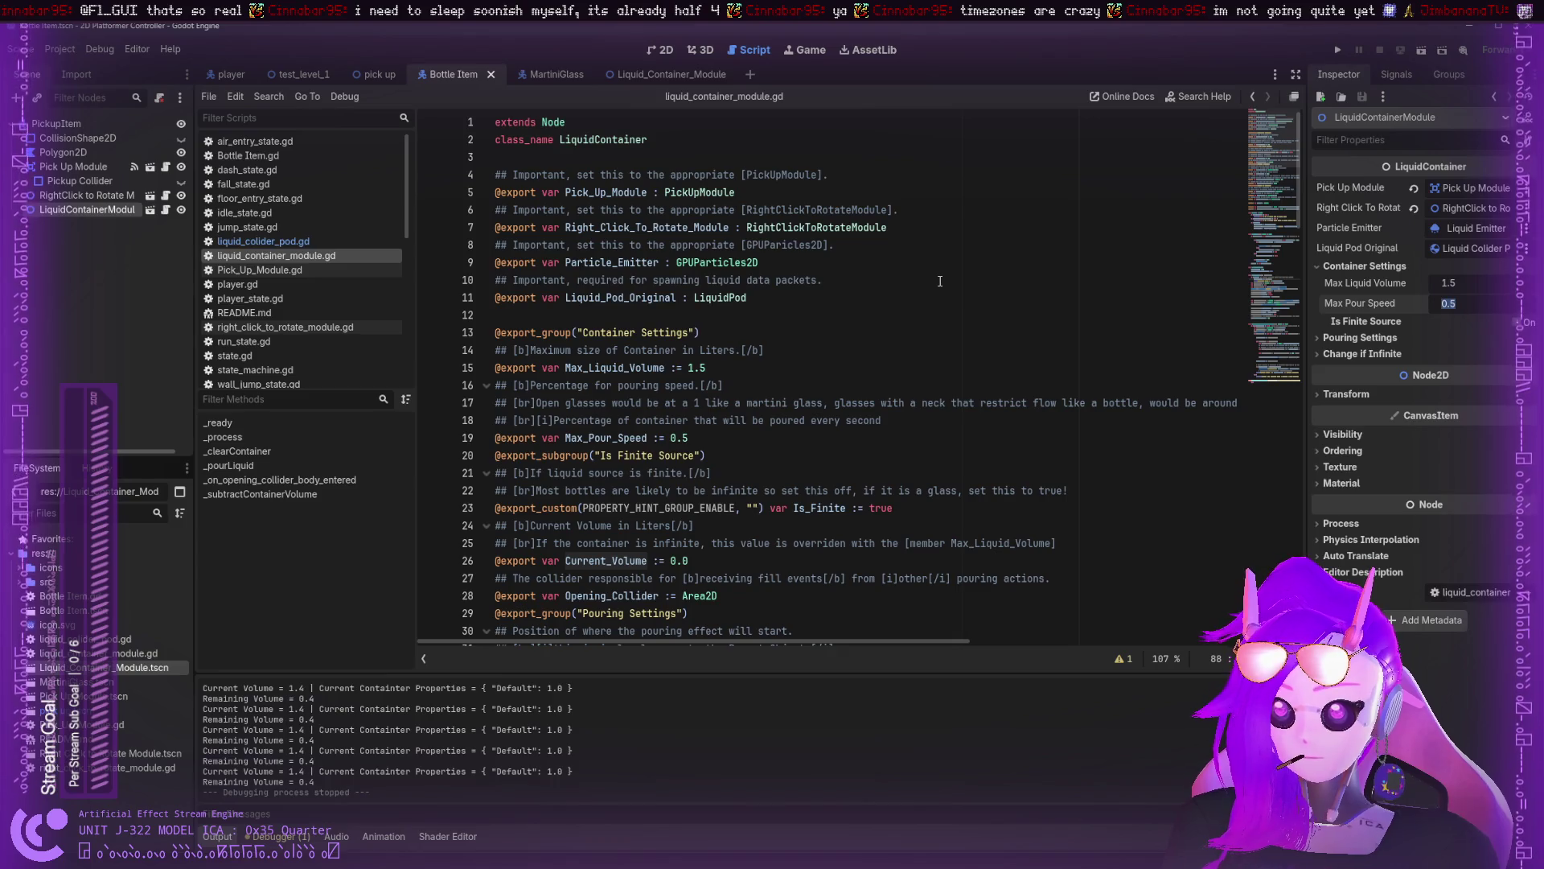
double_click(609, 438)
scroll(763, 381, down, 20)
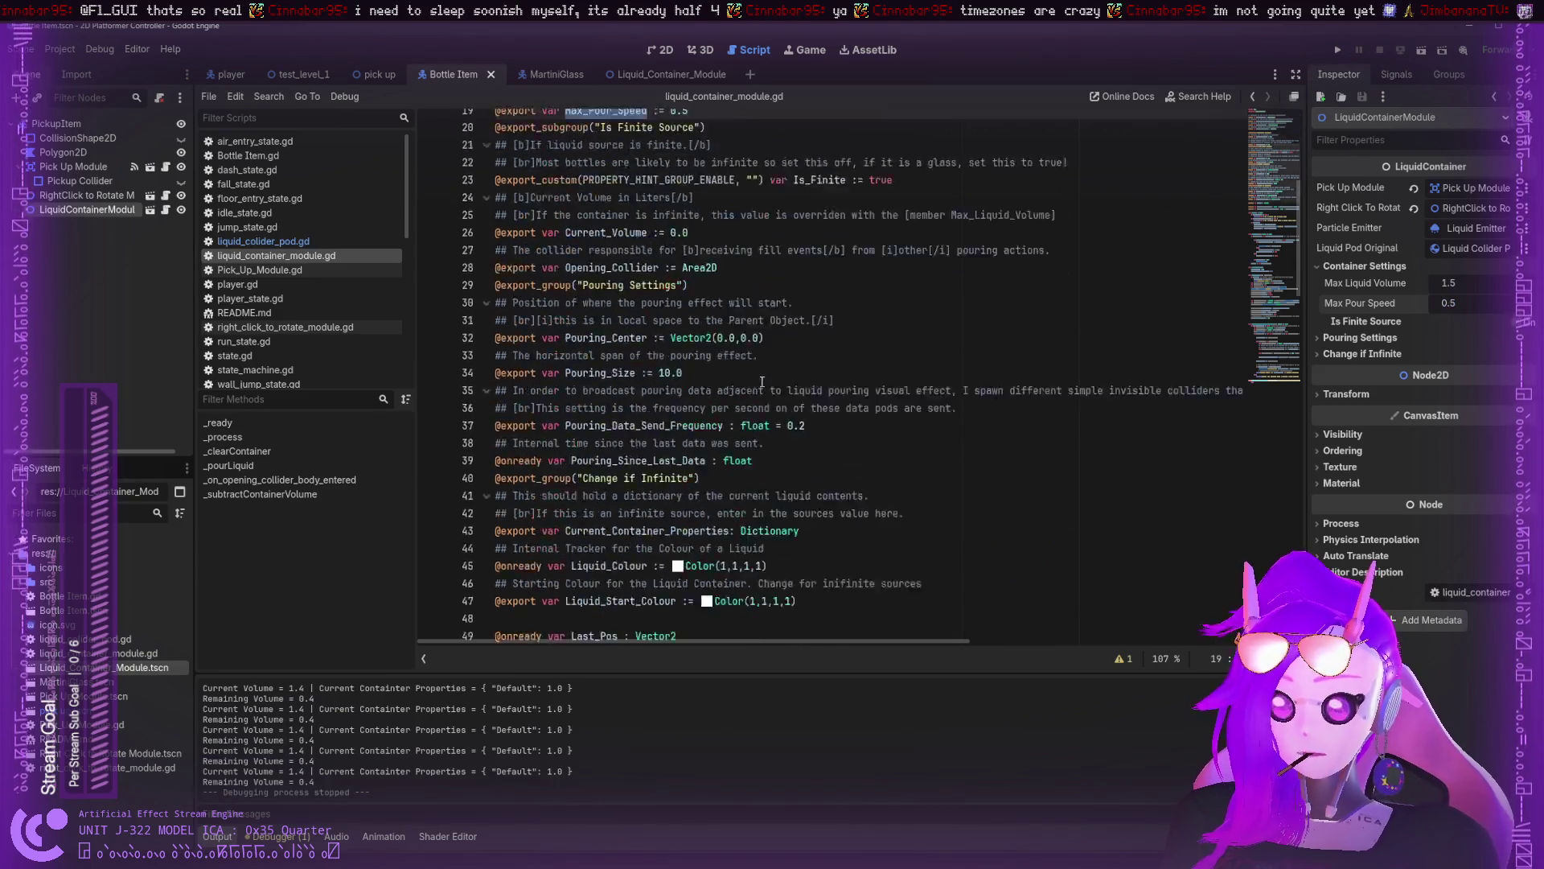
scroll(763, 380, up, 1)
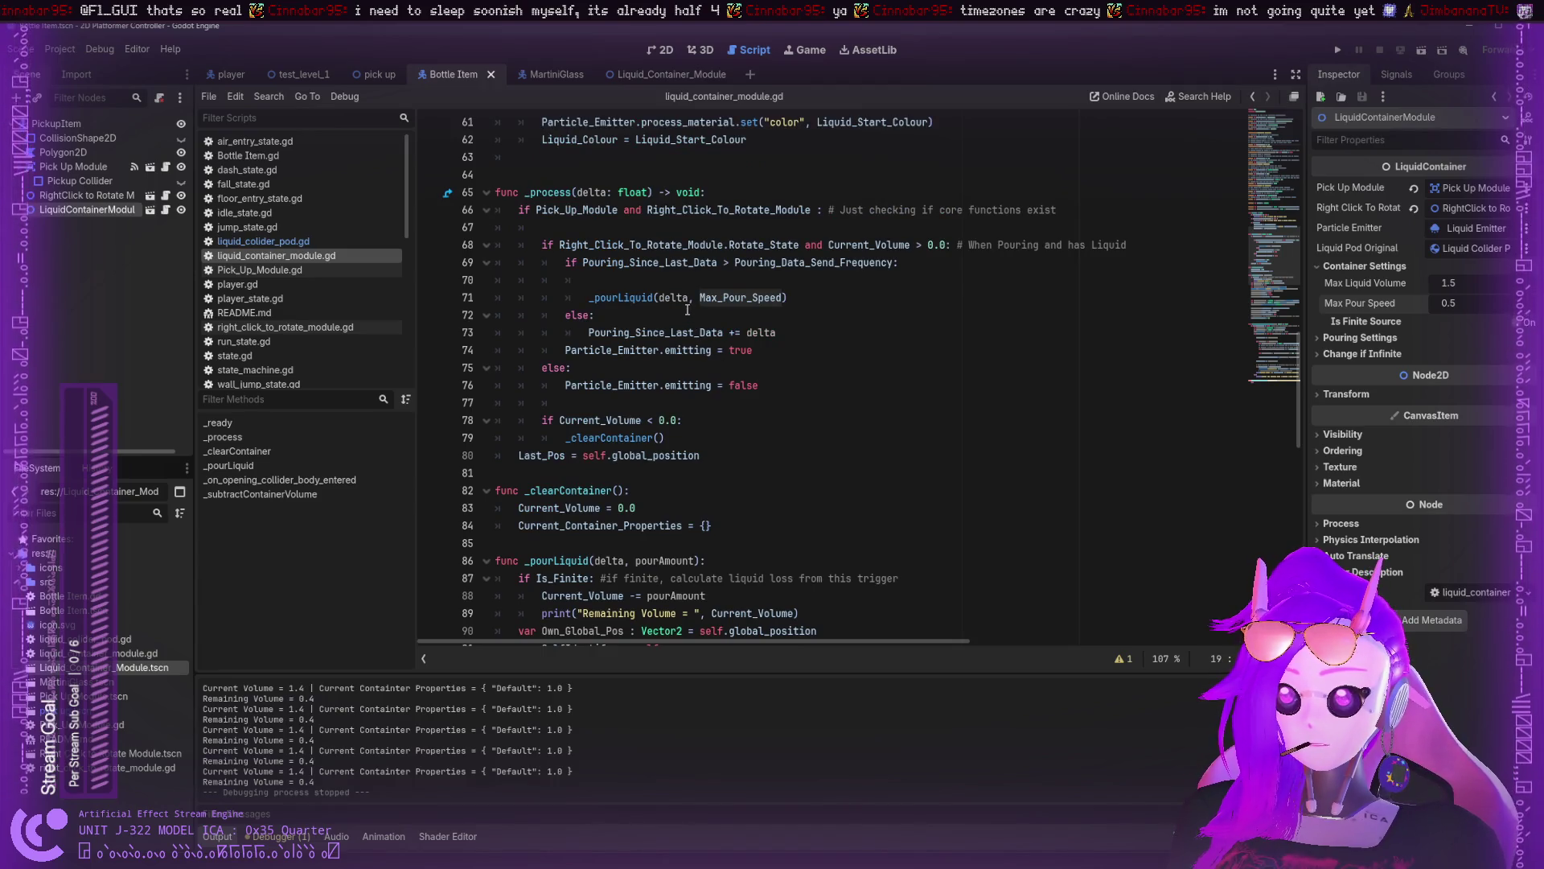
scroll(691, 313, down, 3)
scroll(690, 302, down, 2)
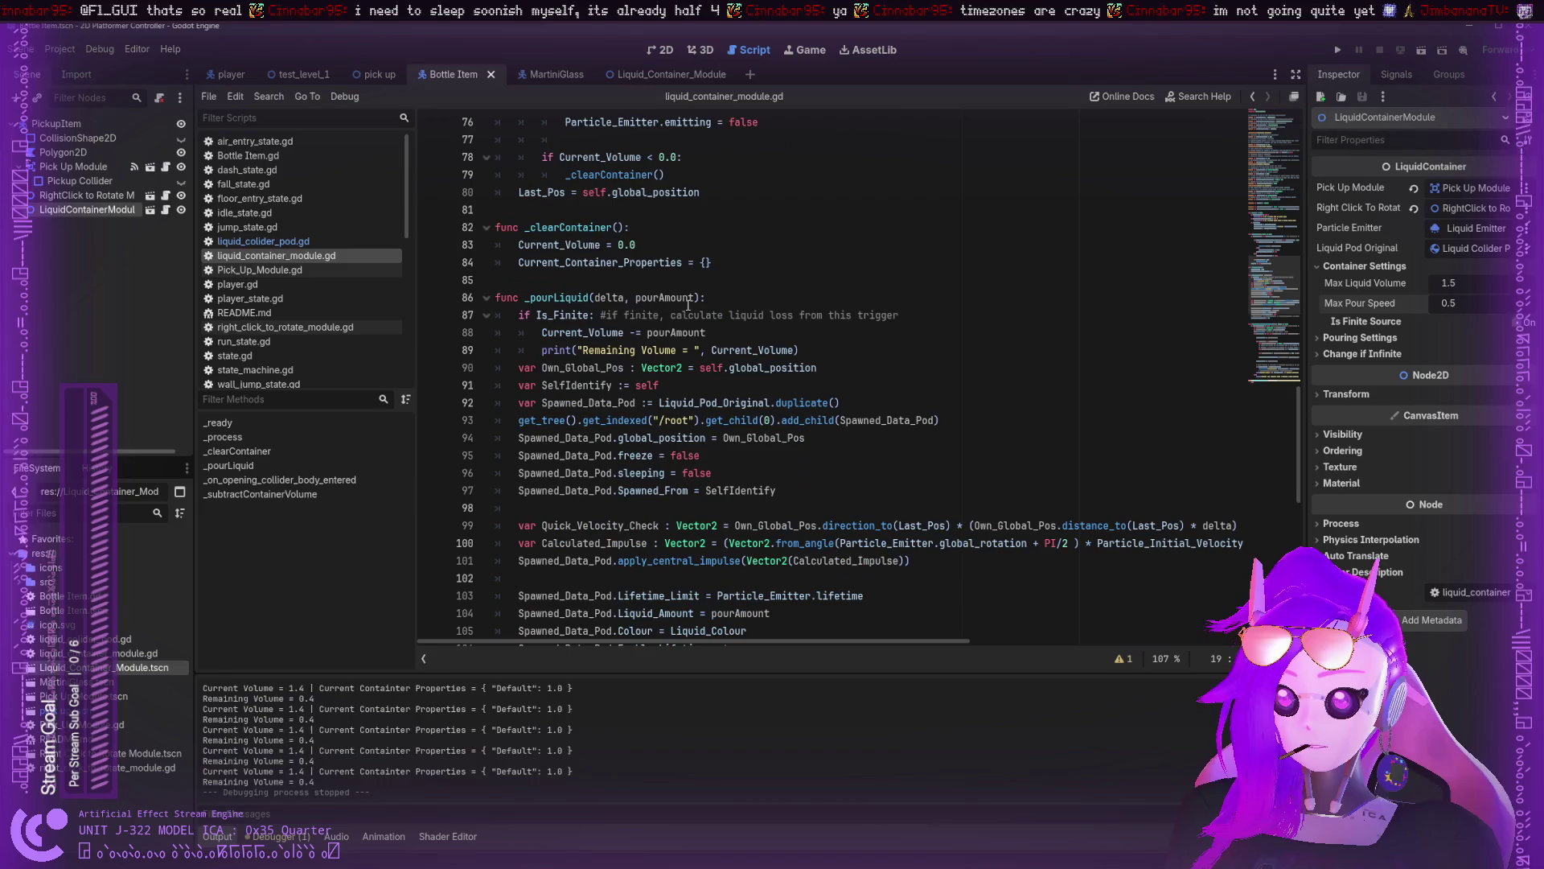
scroll(804, 299, down, 3)
scroll(1017, 296, up, 5)
scroll(1017, 296, up, 7)
- Try Max Pour Speed values of 0.1 and then 0.08 in the Inspector
click(1461, 302)
text(0.1)
key(Return)
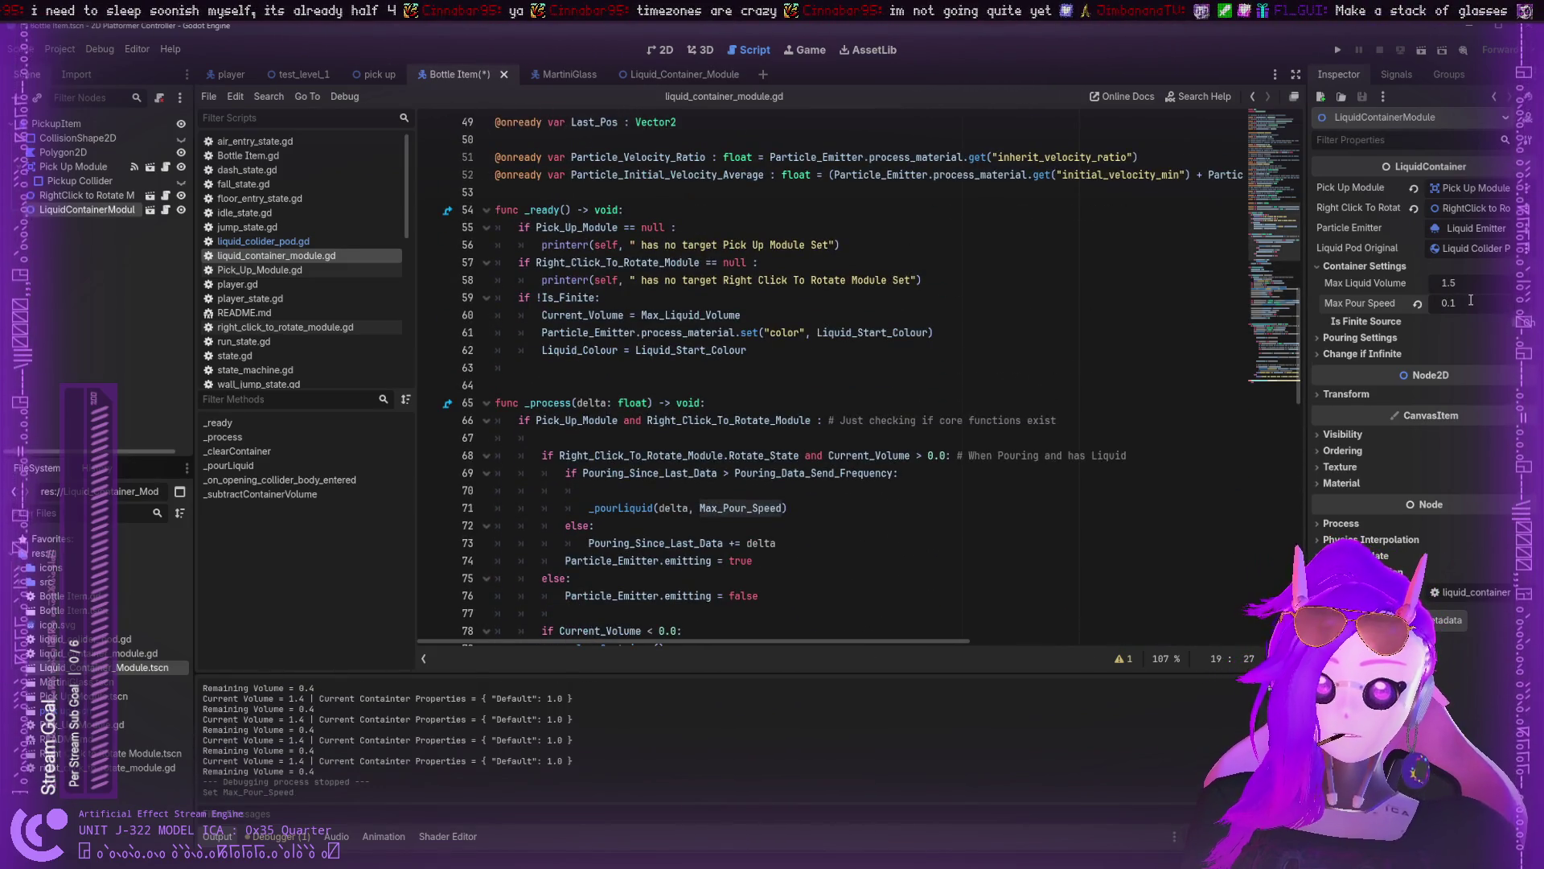
scroll(1027, 321, up, 2)
scroll(1028, 321, up, 9)
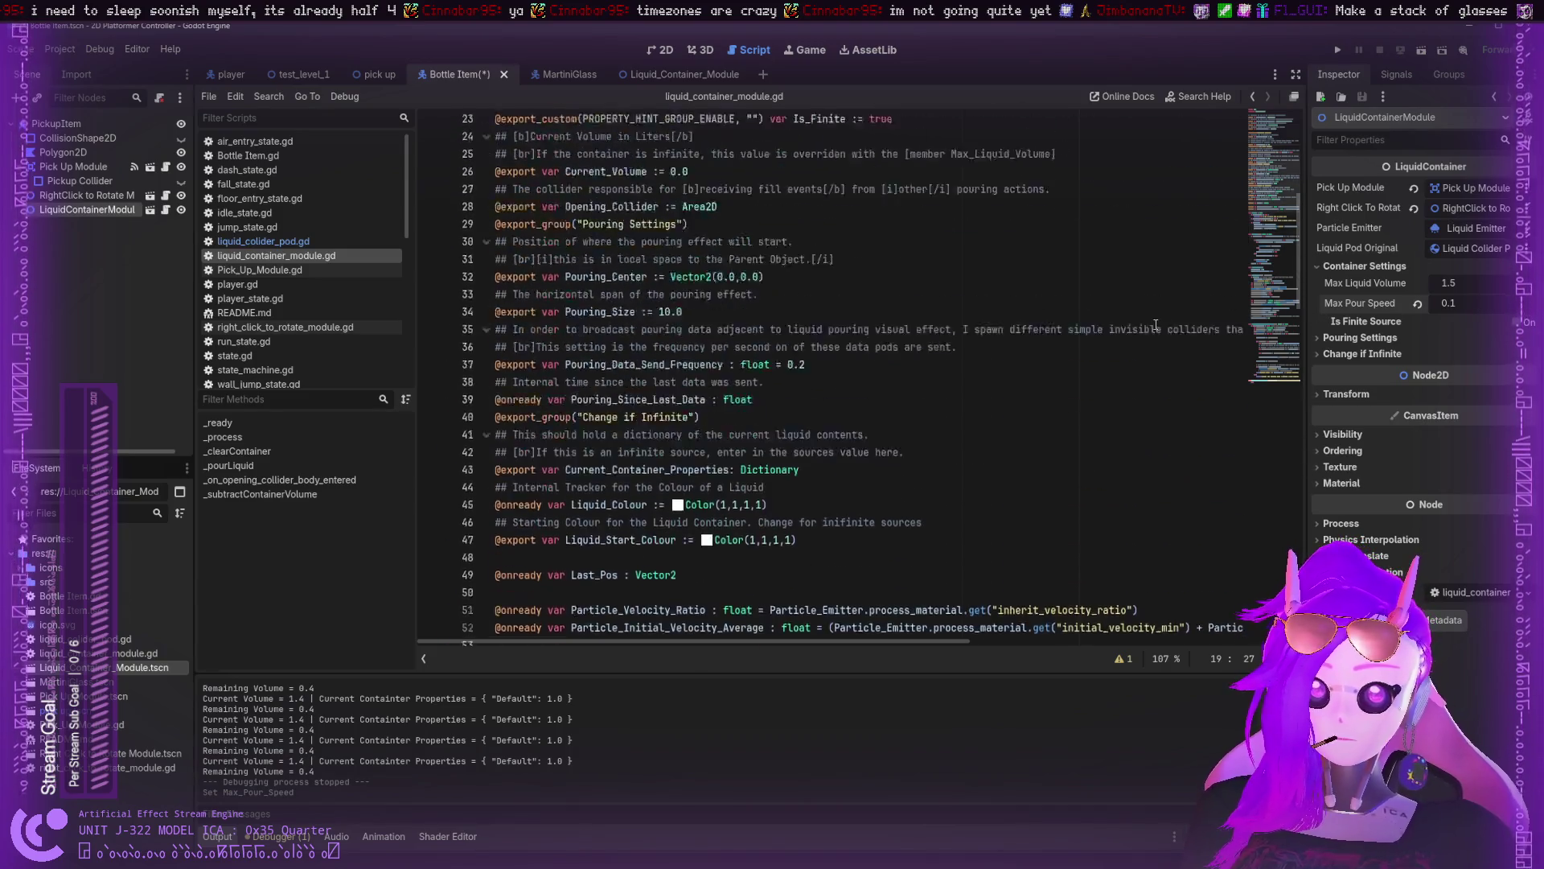
click(1444, 302)
text(0.08)
key(Return)
click(778, 455)
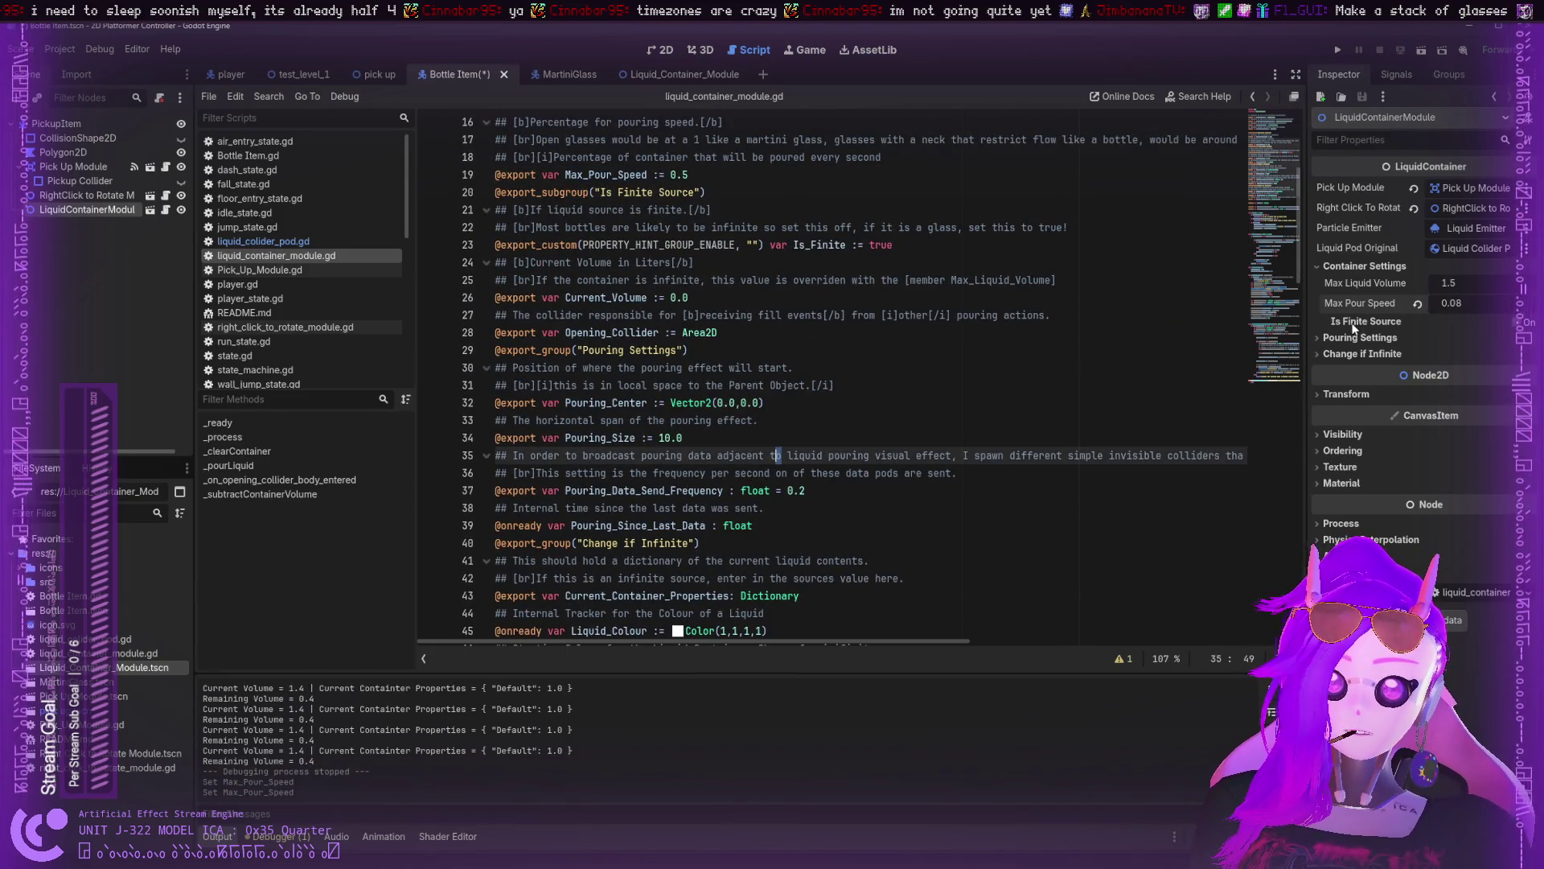
click(1470, 299)
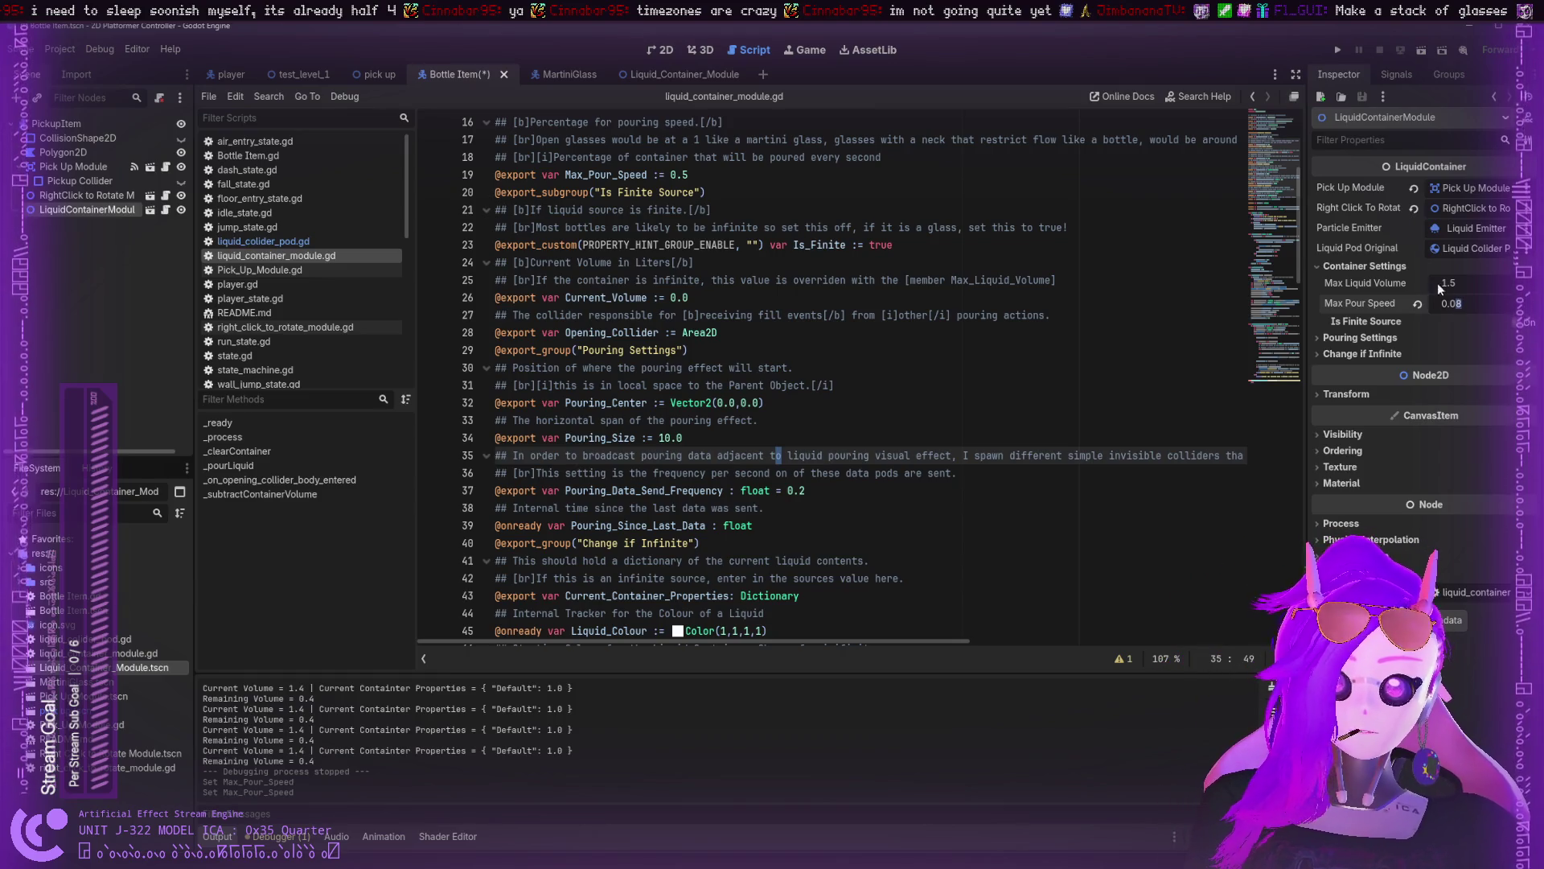
- Enter 1500 for Max Liquid Volume and 30 for Max Pour Speed
click(1456, 281)
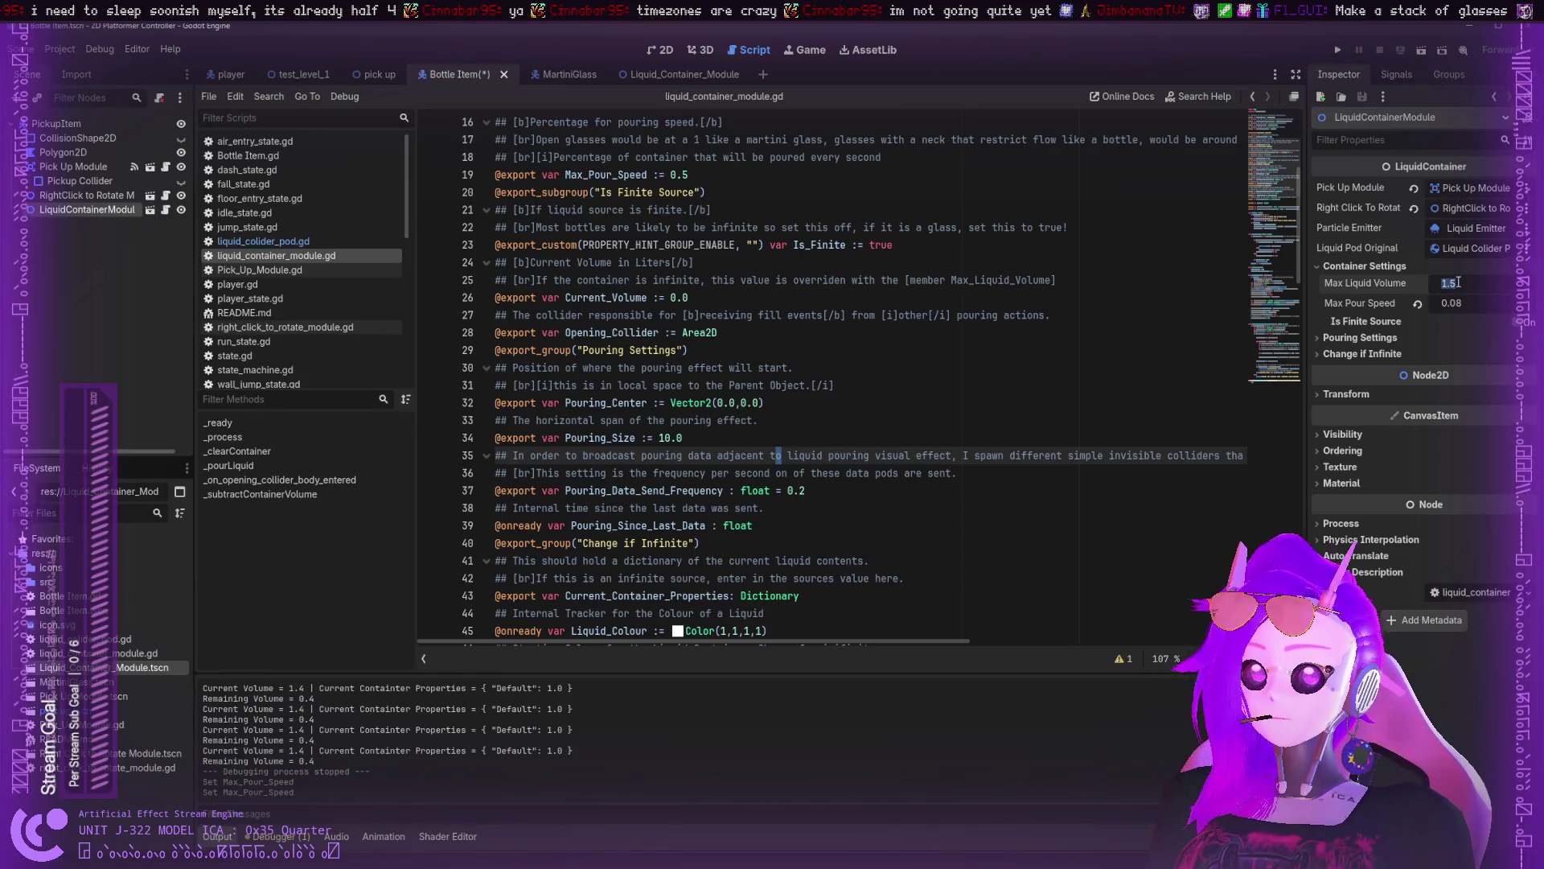
text(1500)
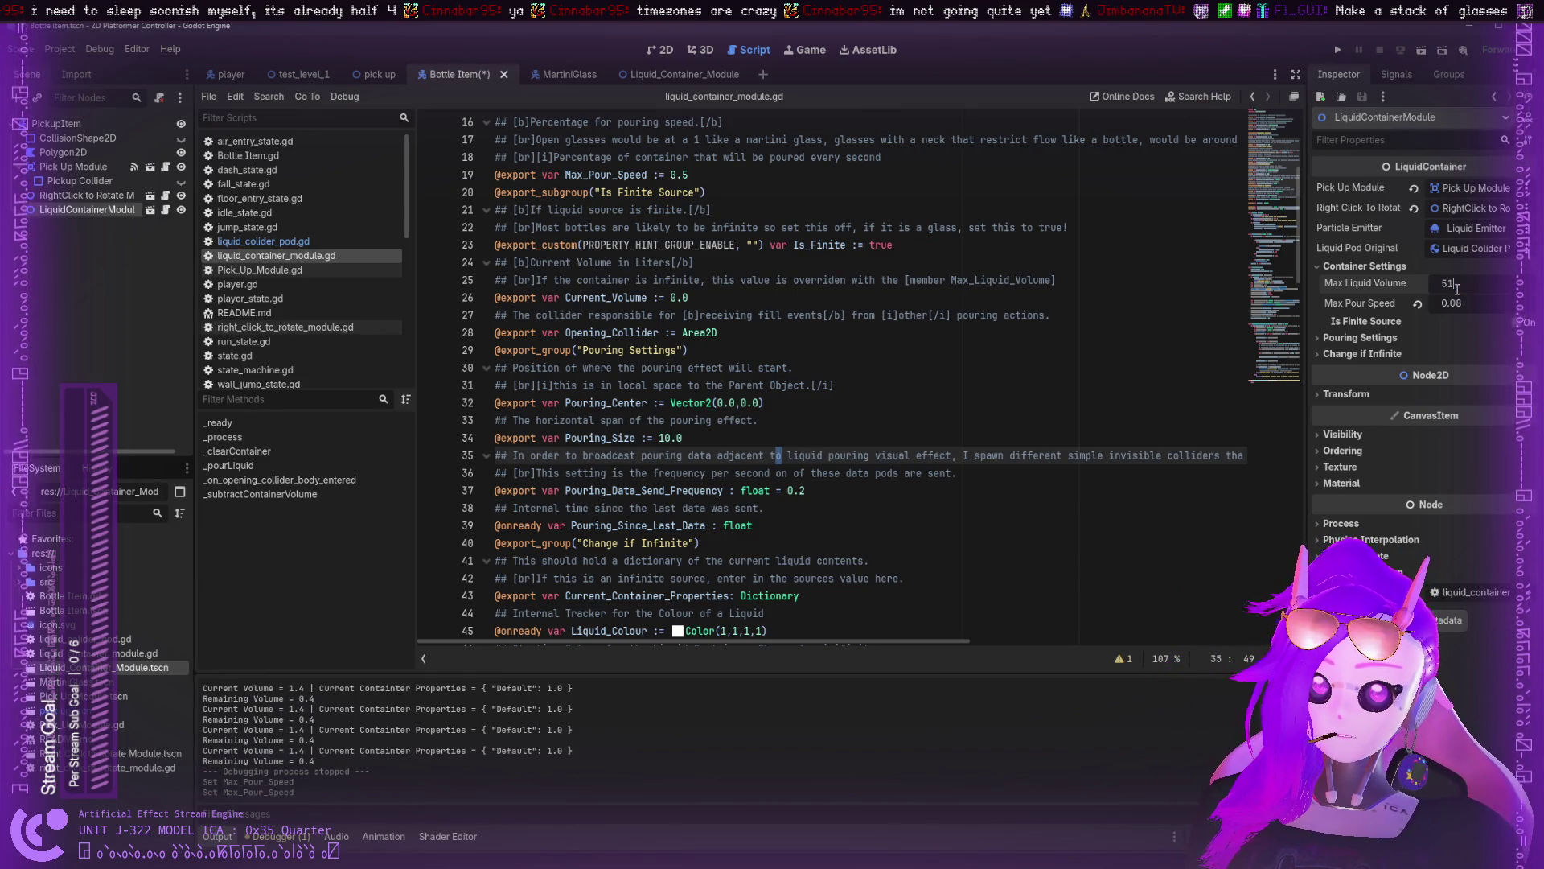
click(1471, 301)
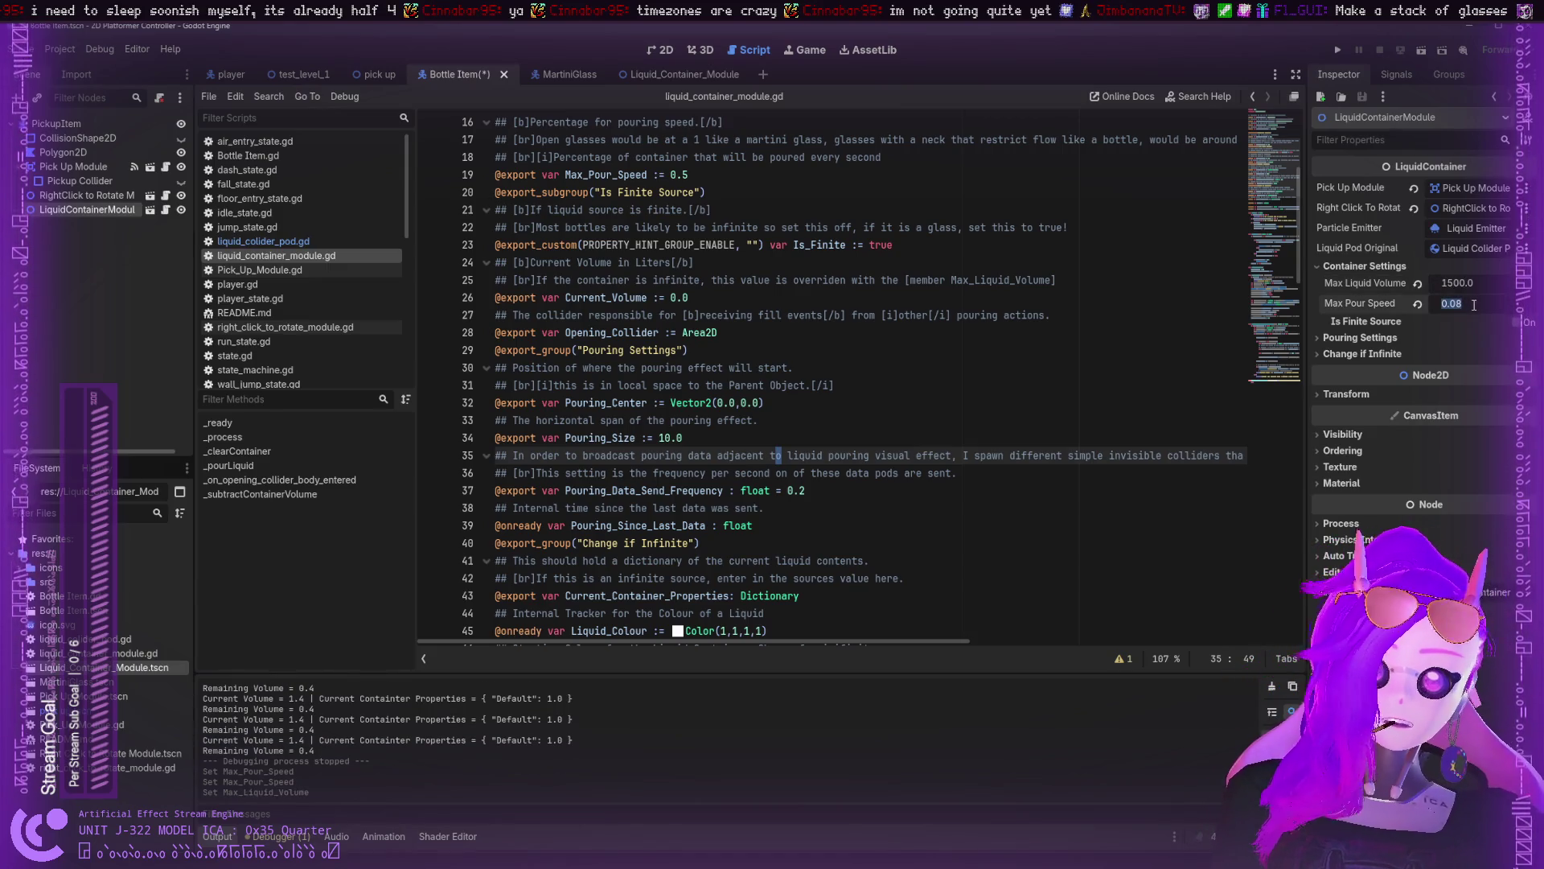
text(30)
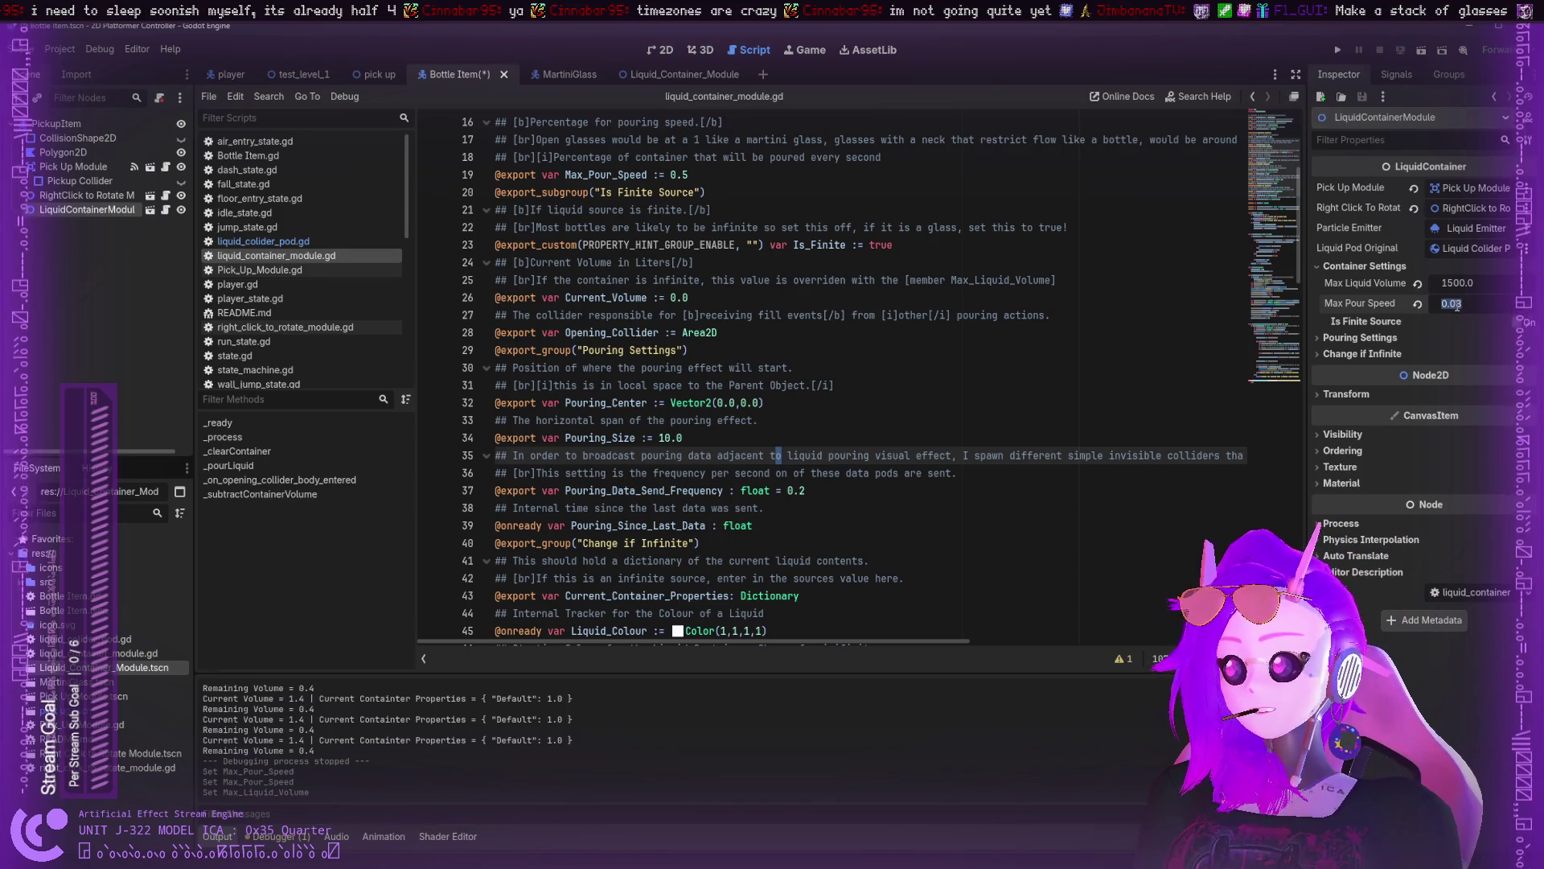
key(Return)
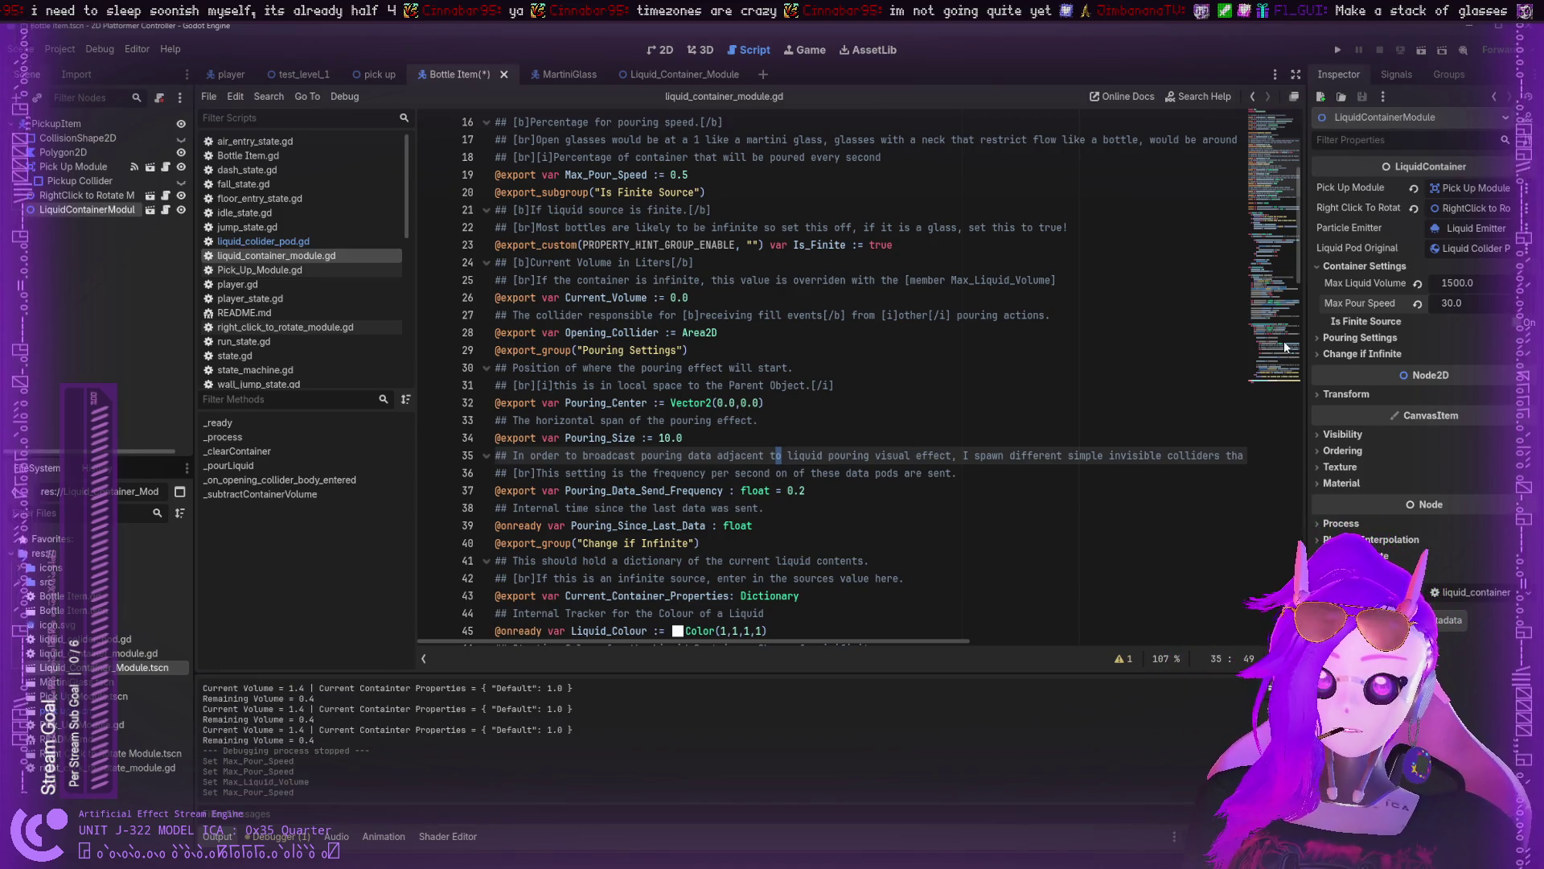
scroll(1300, 354, up, 5)
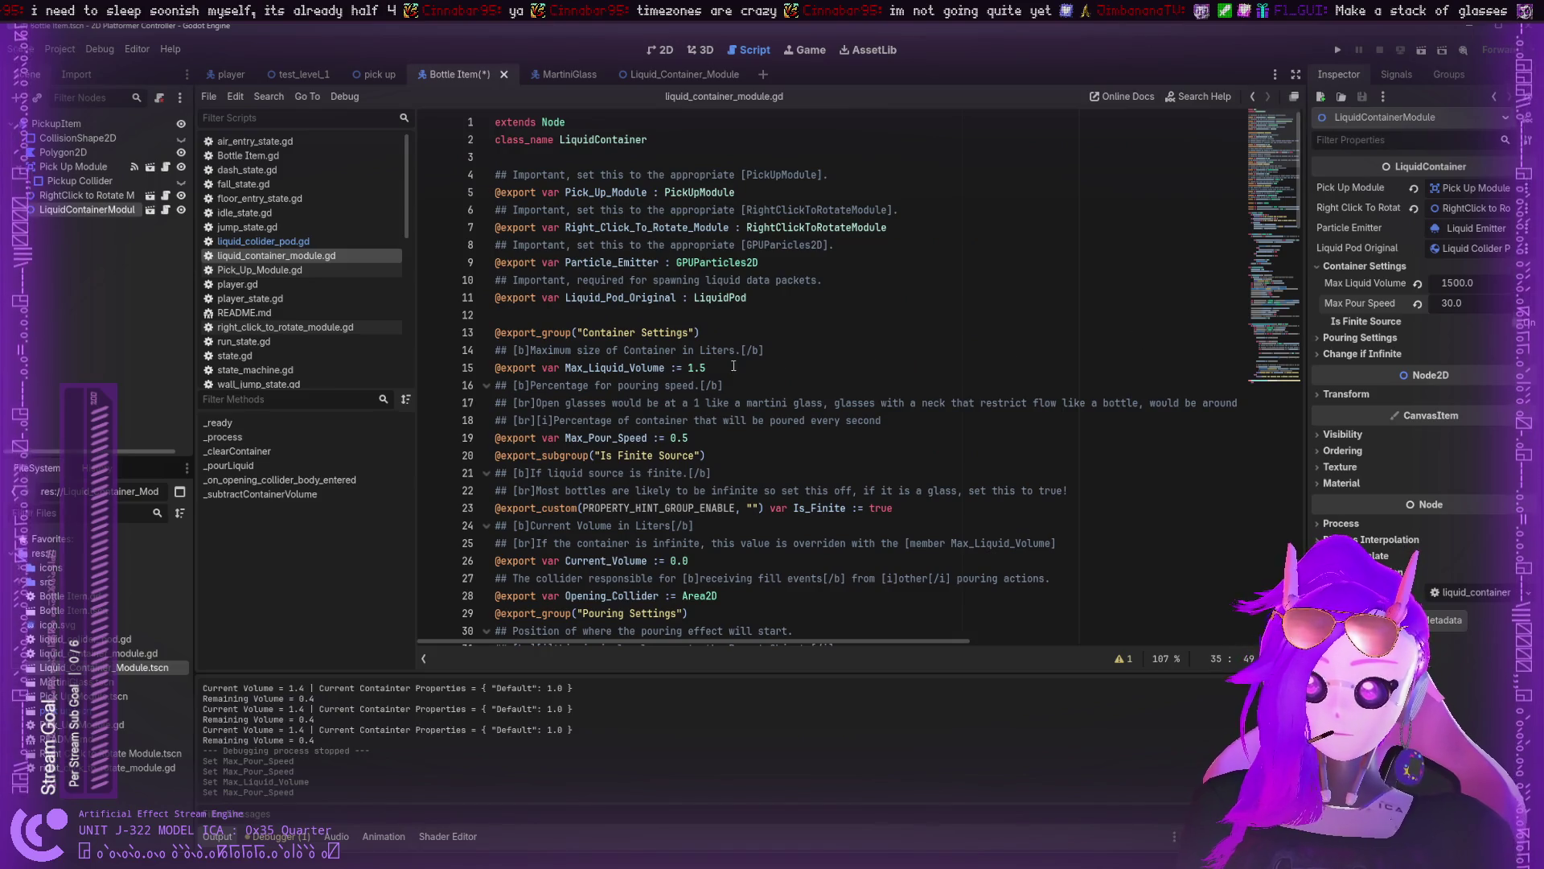
- Change Max_Liquid_Volume's default to 1500, label it MiliLiters, and clear line 17's martini-glass comment
double_click(744, 366)
text(1500)
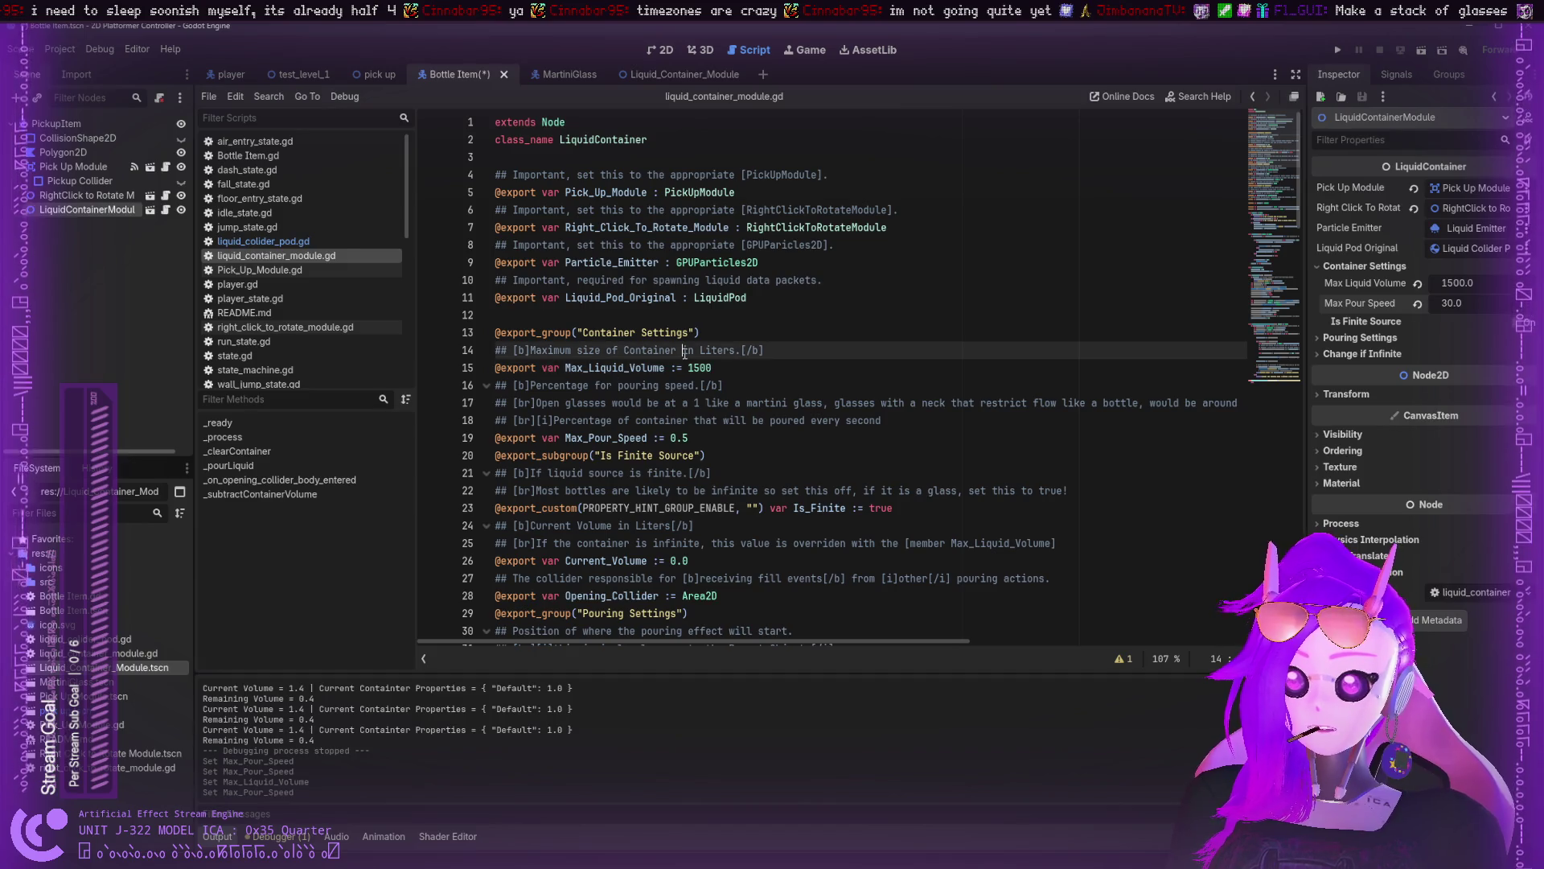
click(699, 350)
text(Milil)
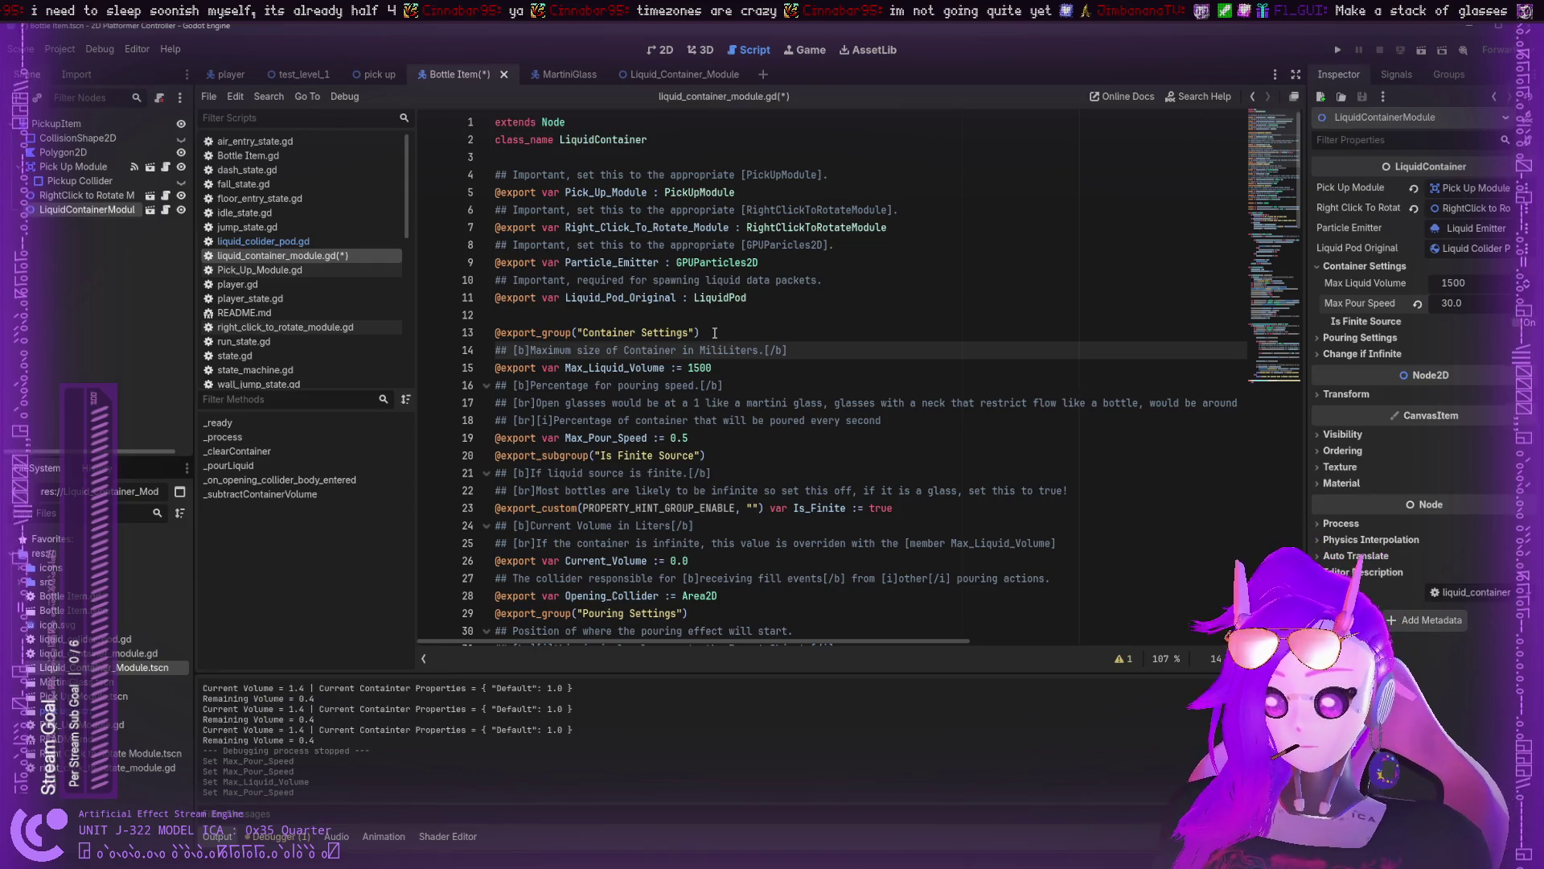
double_click(732, 350)
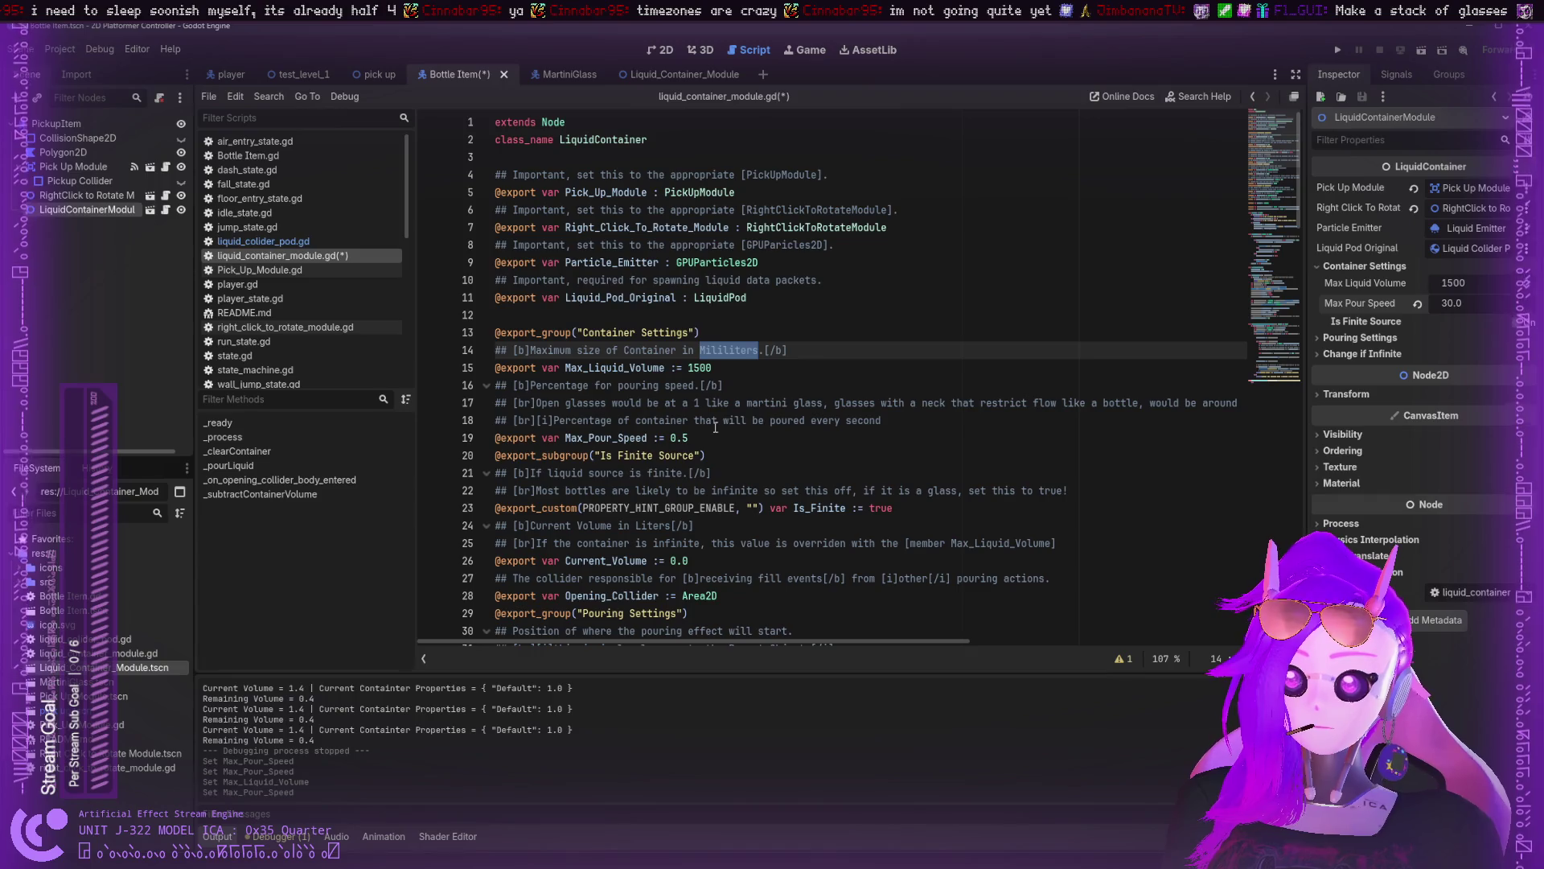
mouse_move(694, 402)
mouse_down()
mouse_move(829, 397)
mouse_move(883, 420)
mouse_move(537, 419)
mouse_move(563, 402)
mouse_move(1237, 403)
mouse_up()
key(BackSpace)
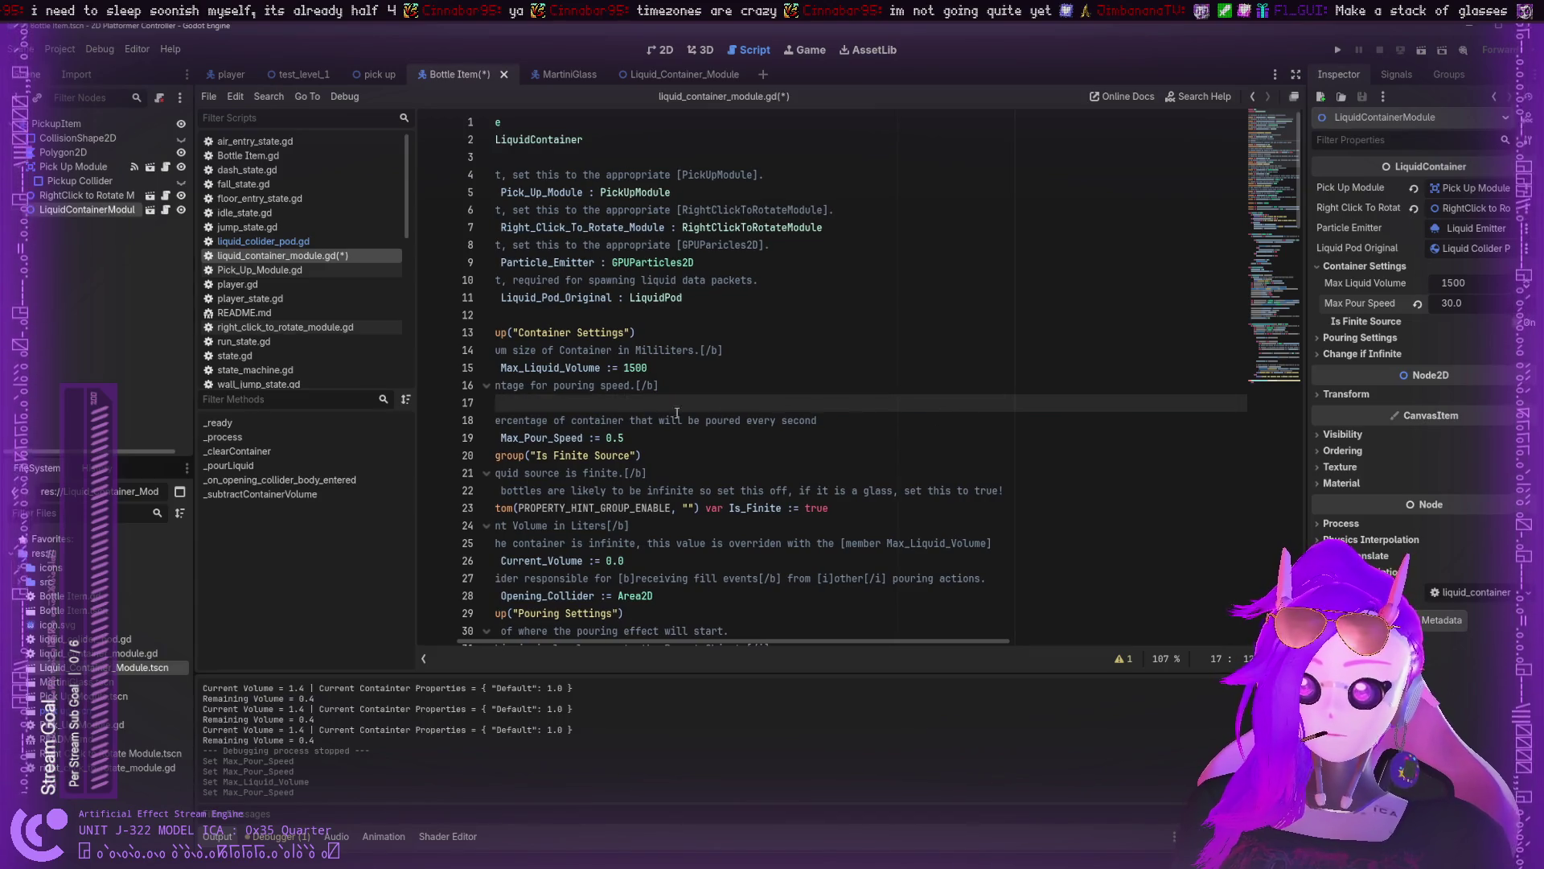
- Type Open on line 17 and replace line 16's 'Percentage for pouring speed' with 'Pouring speed is'
text(Open)
key(ctrl+shift+Left)
drag(530, 385, 694, 383)
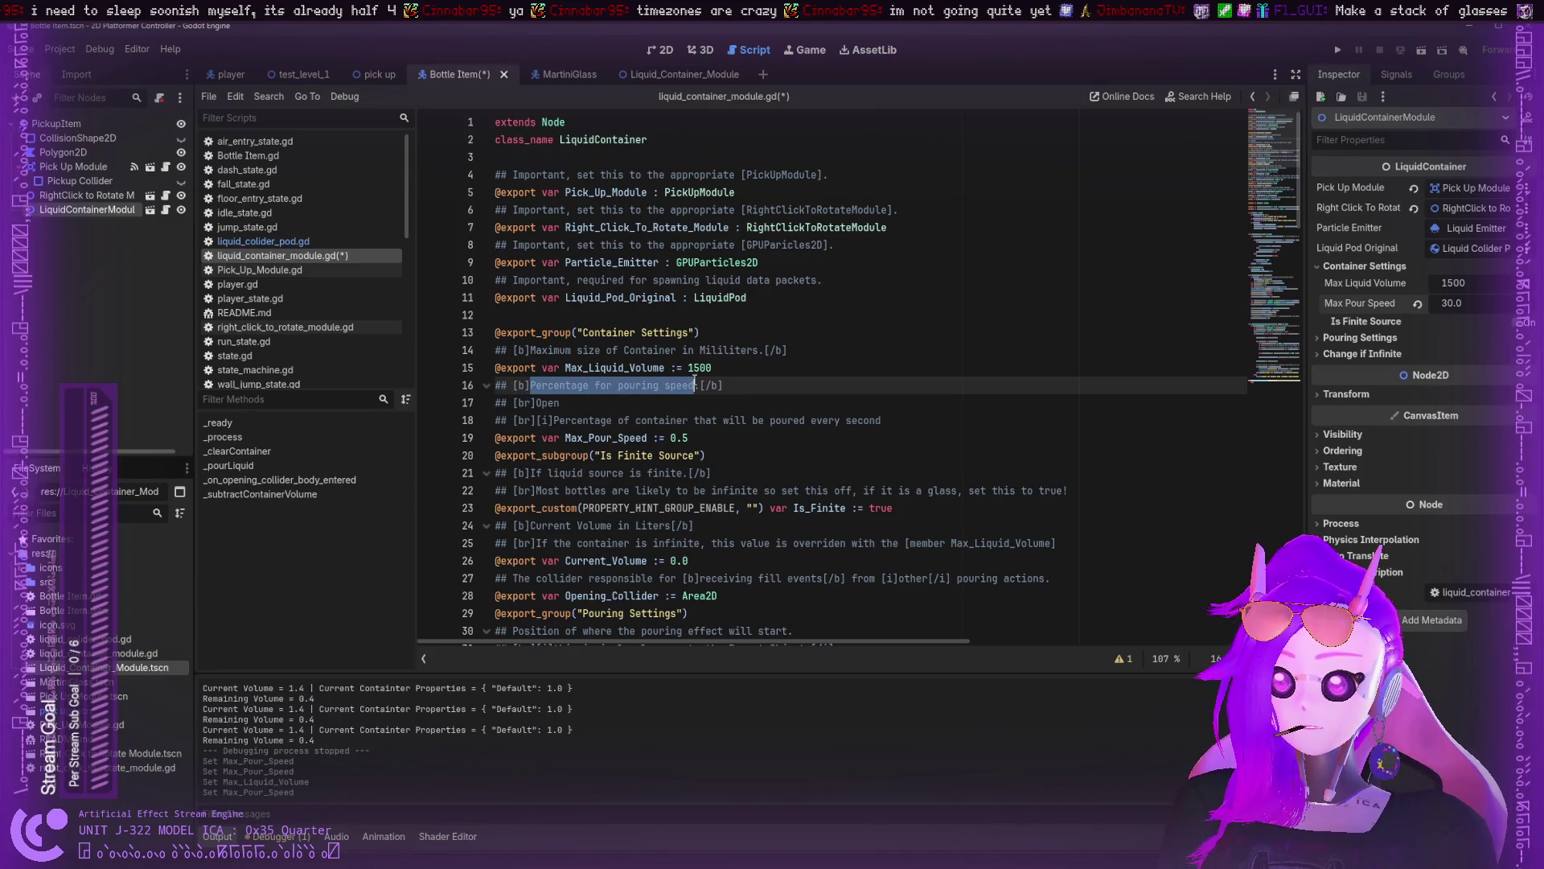
key(BackSpace)
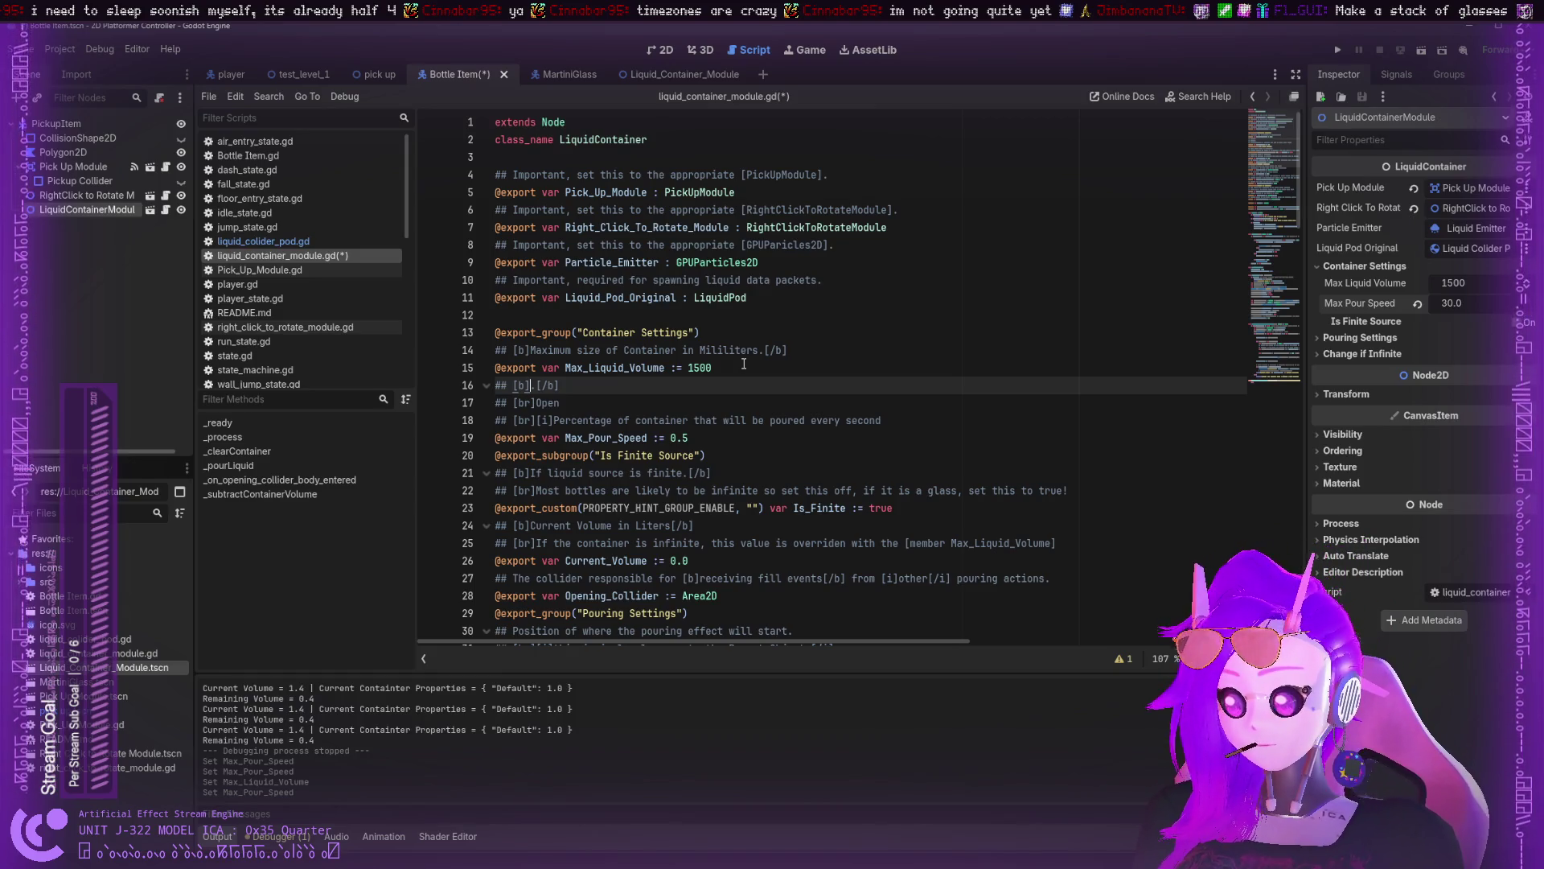
text(Pouring )
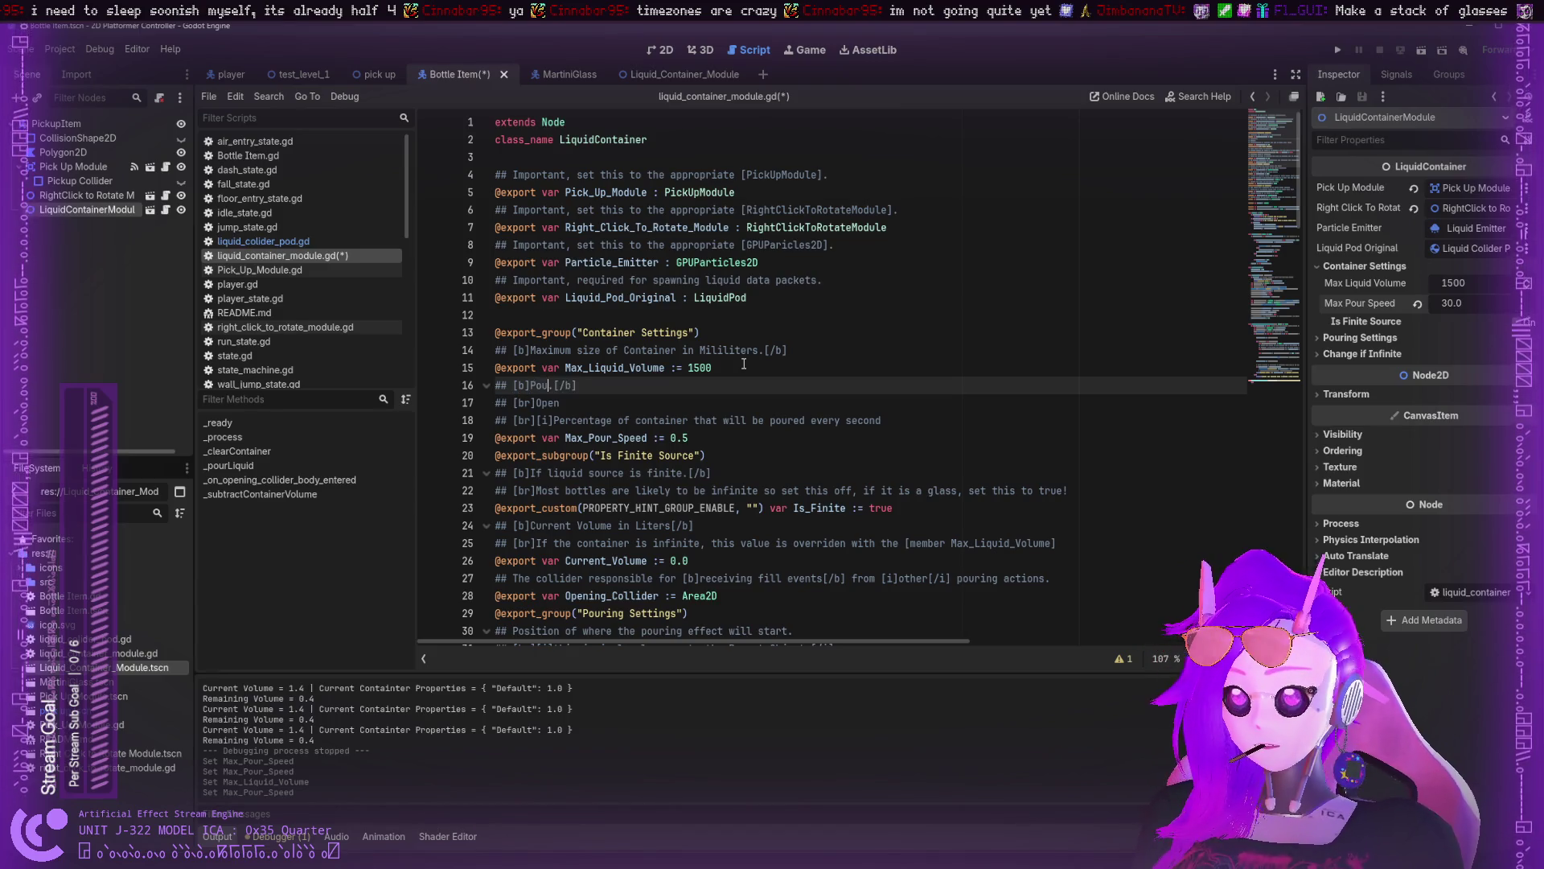
text(speed )
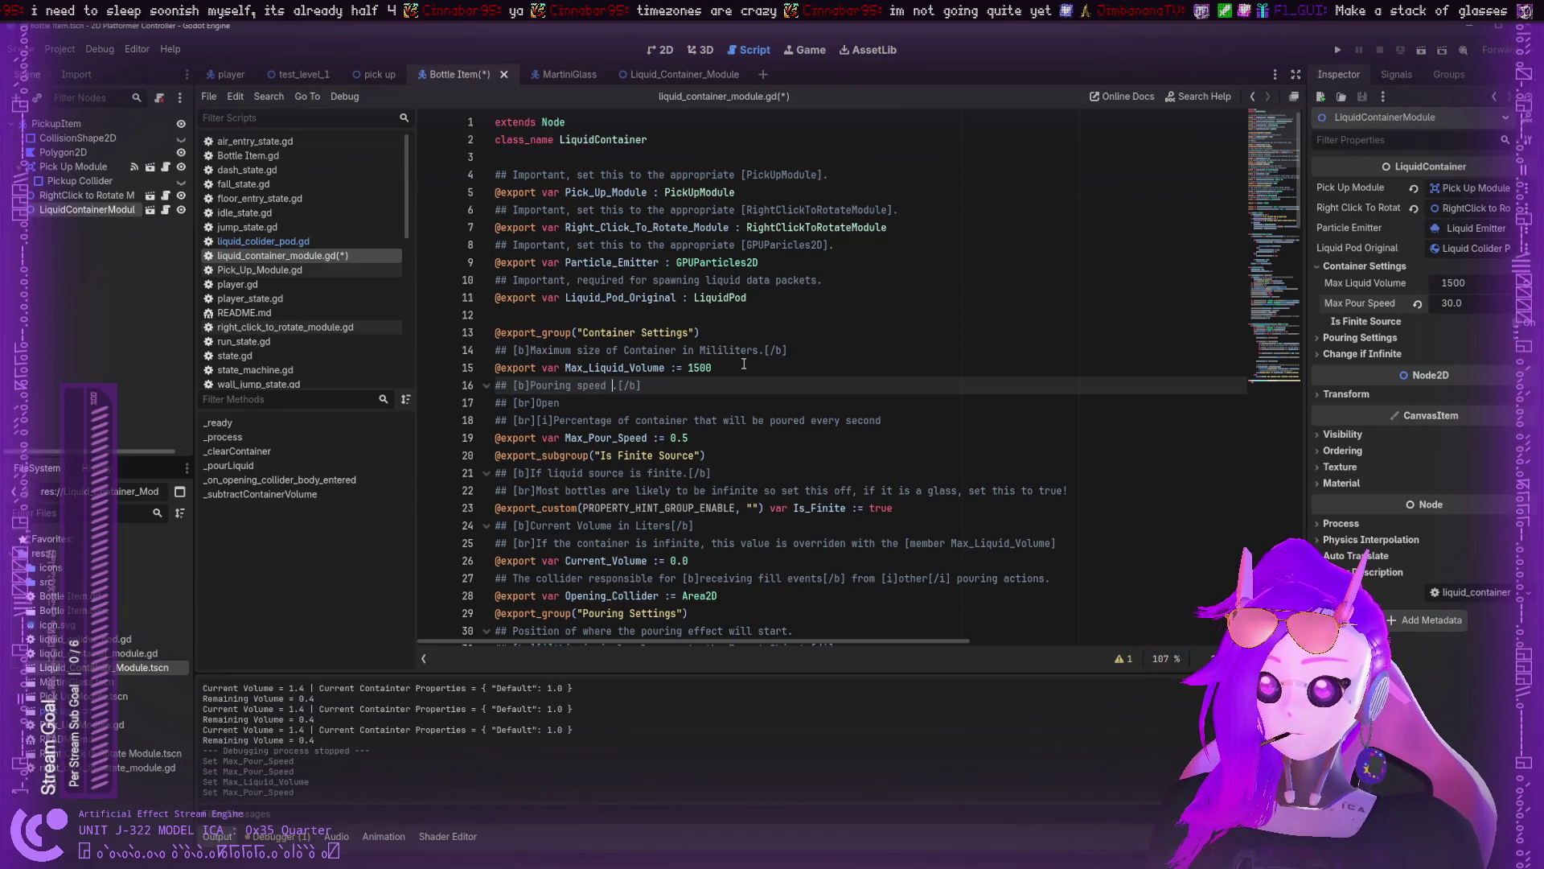
text(is)
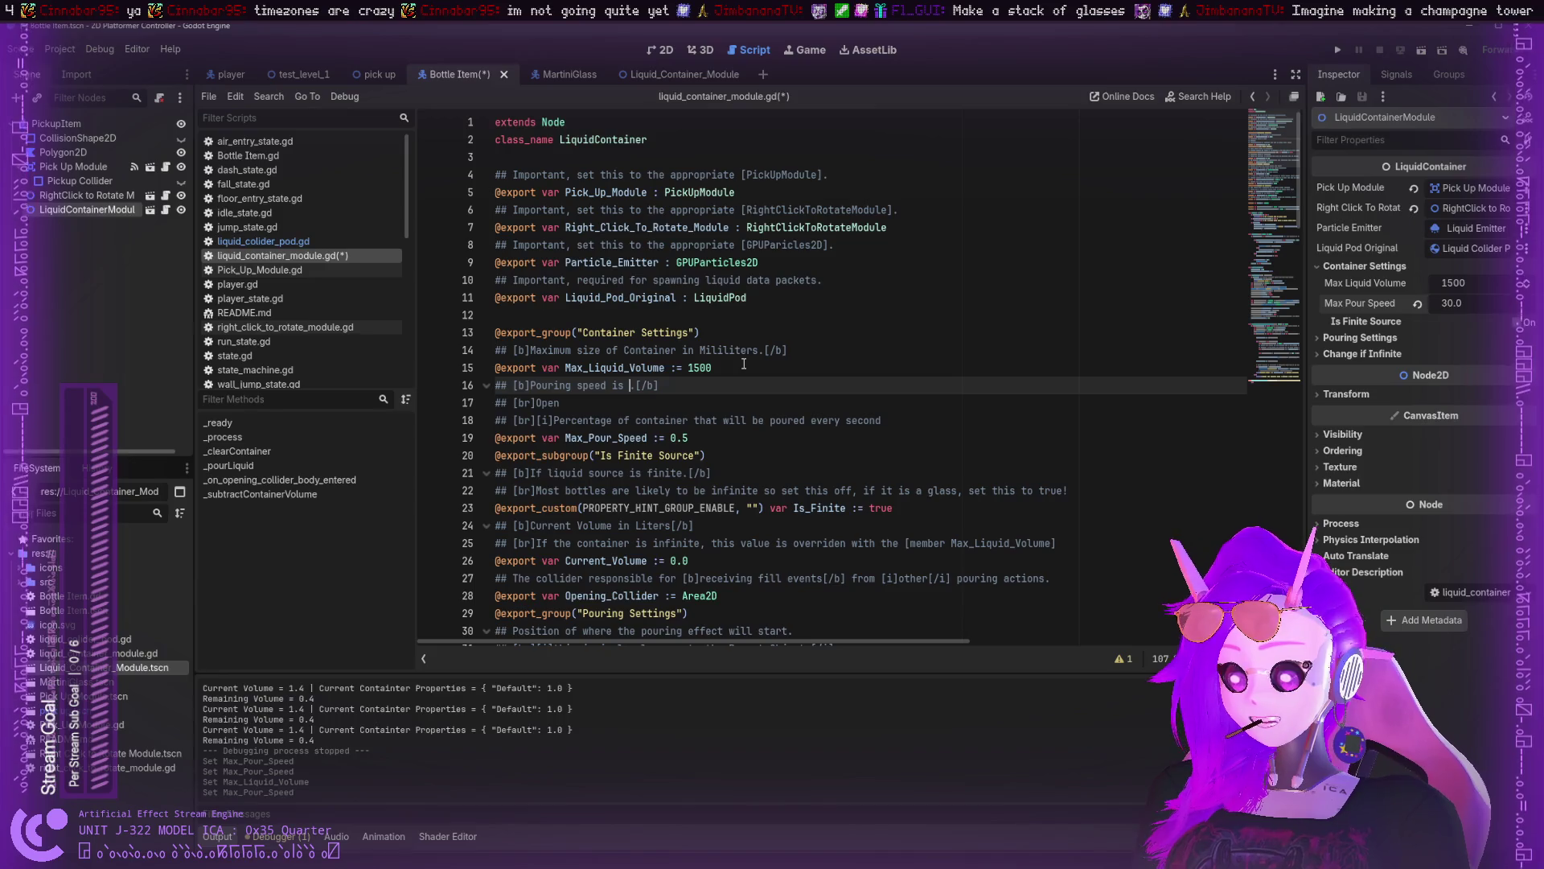
- Finish line 16 as 'Pouring speed is ml per second' and delete the leftover Open and percentage comment lines
text(m)
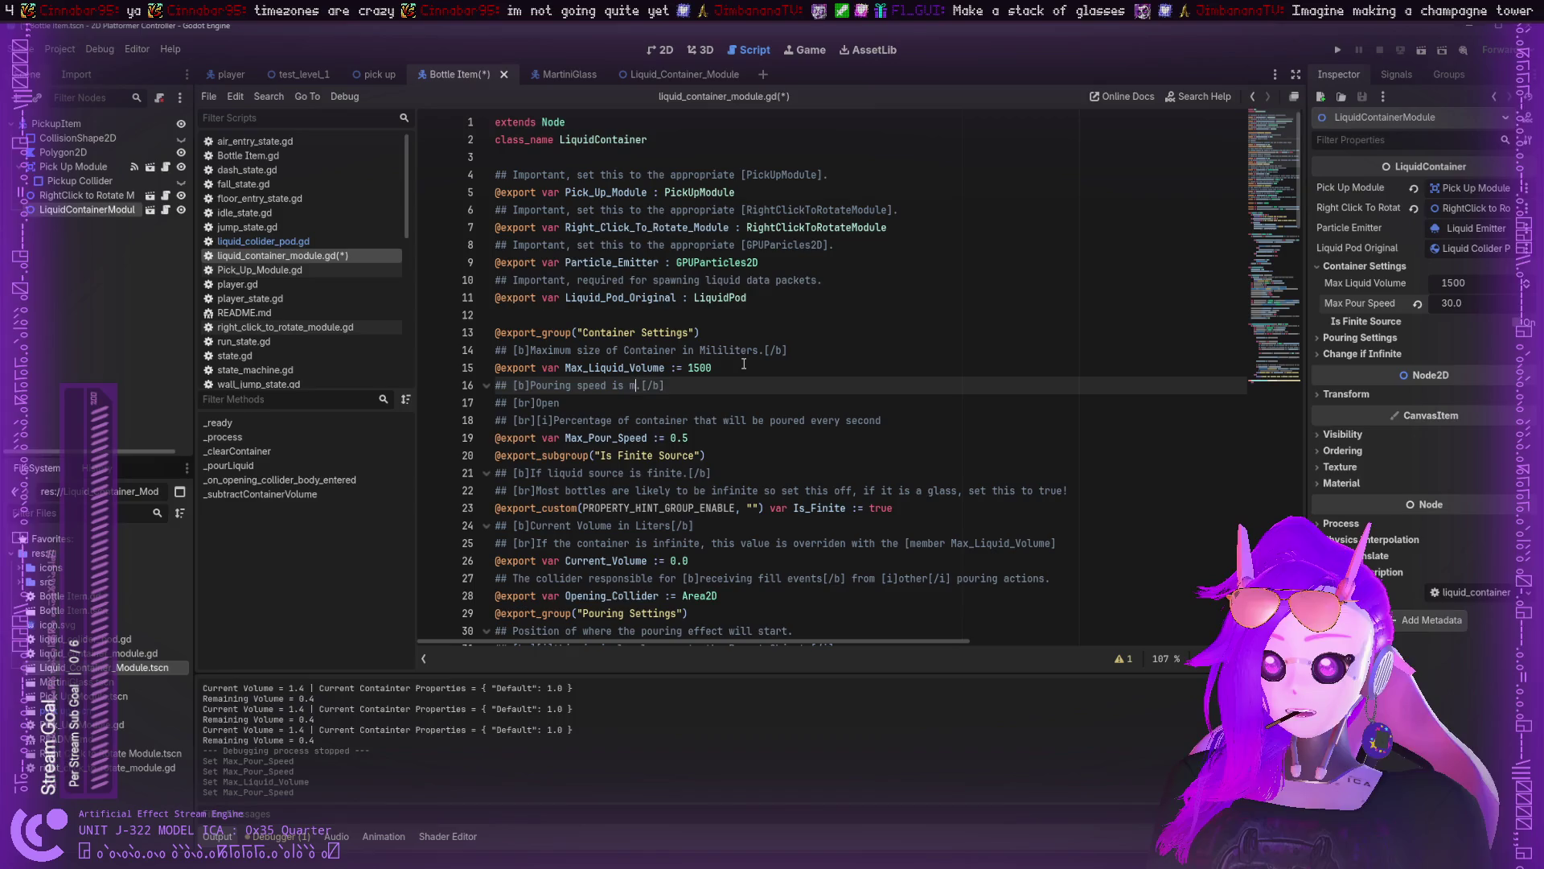
text(l per)
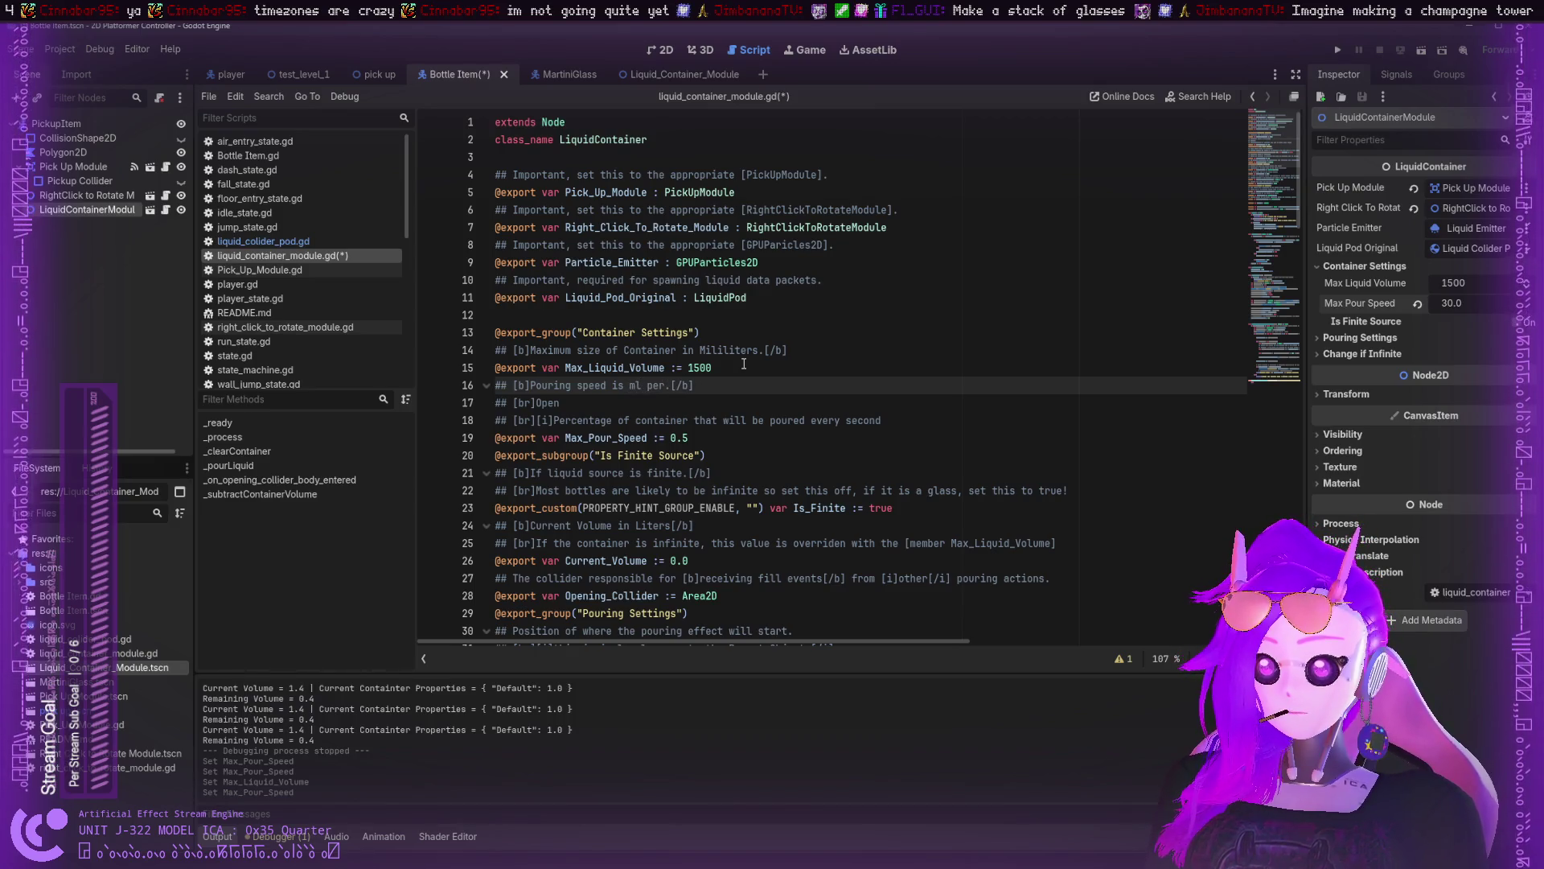
text( second)
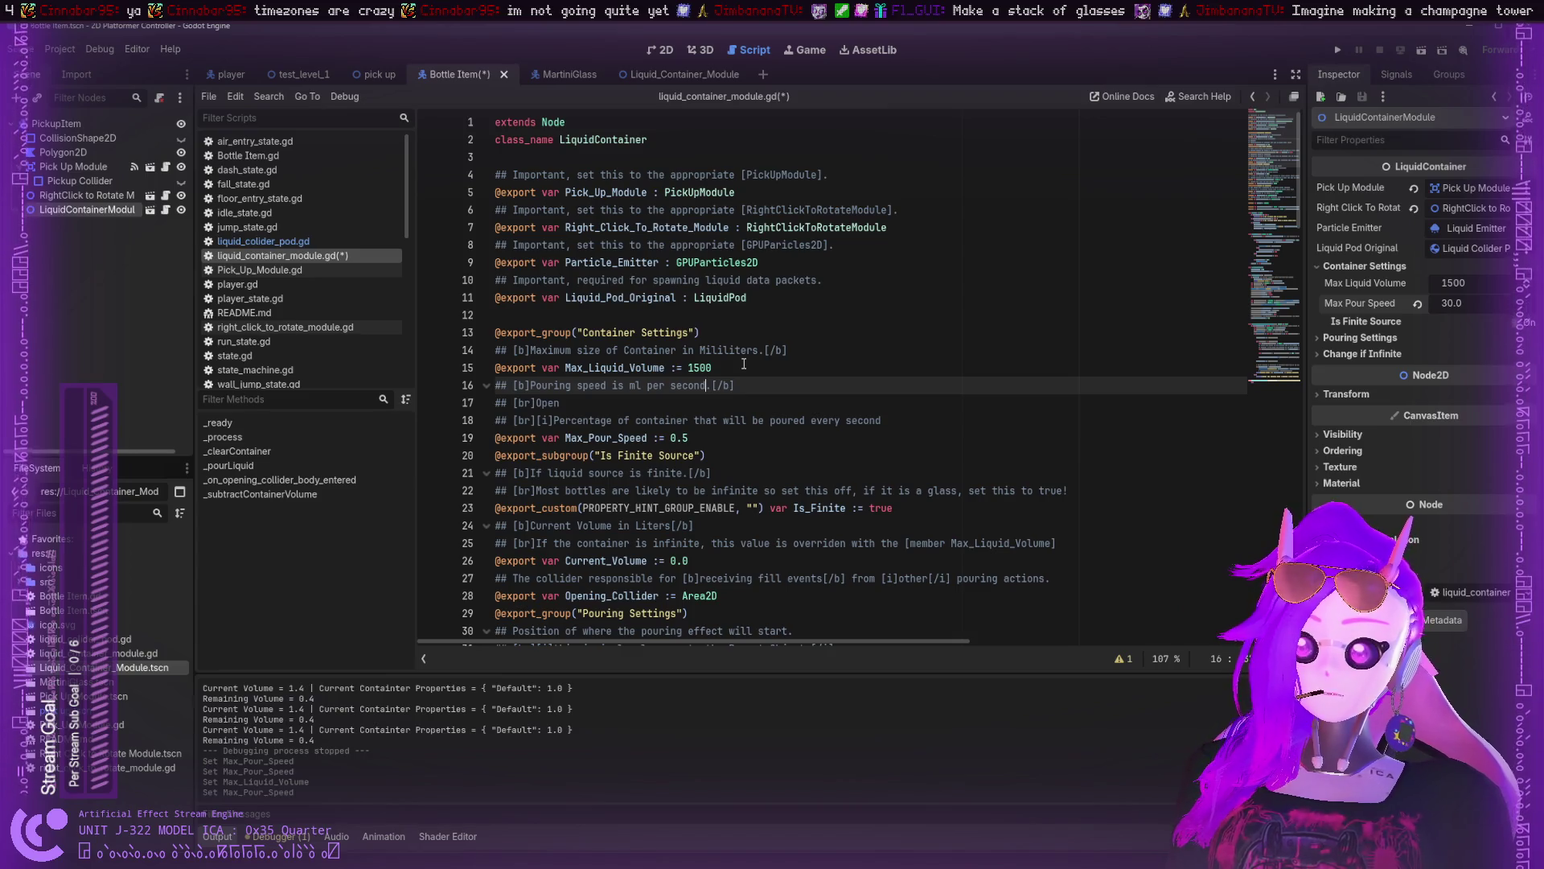
key(Down)
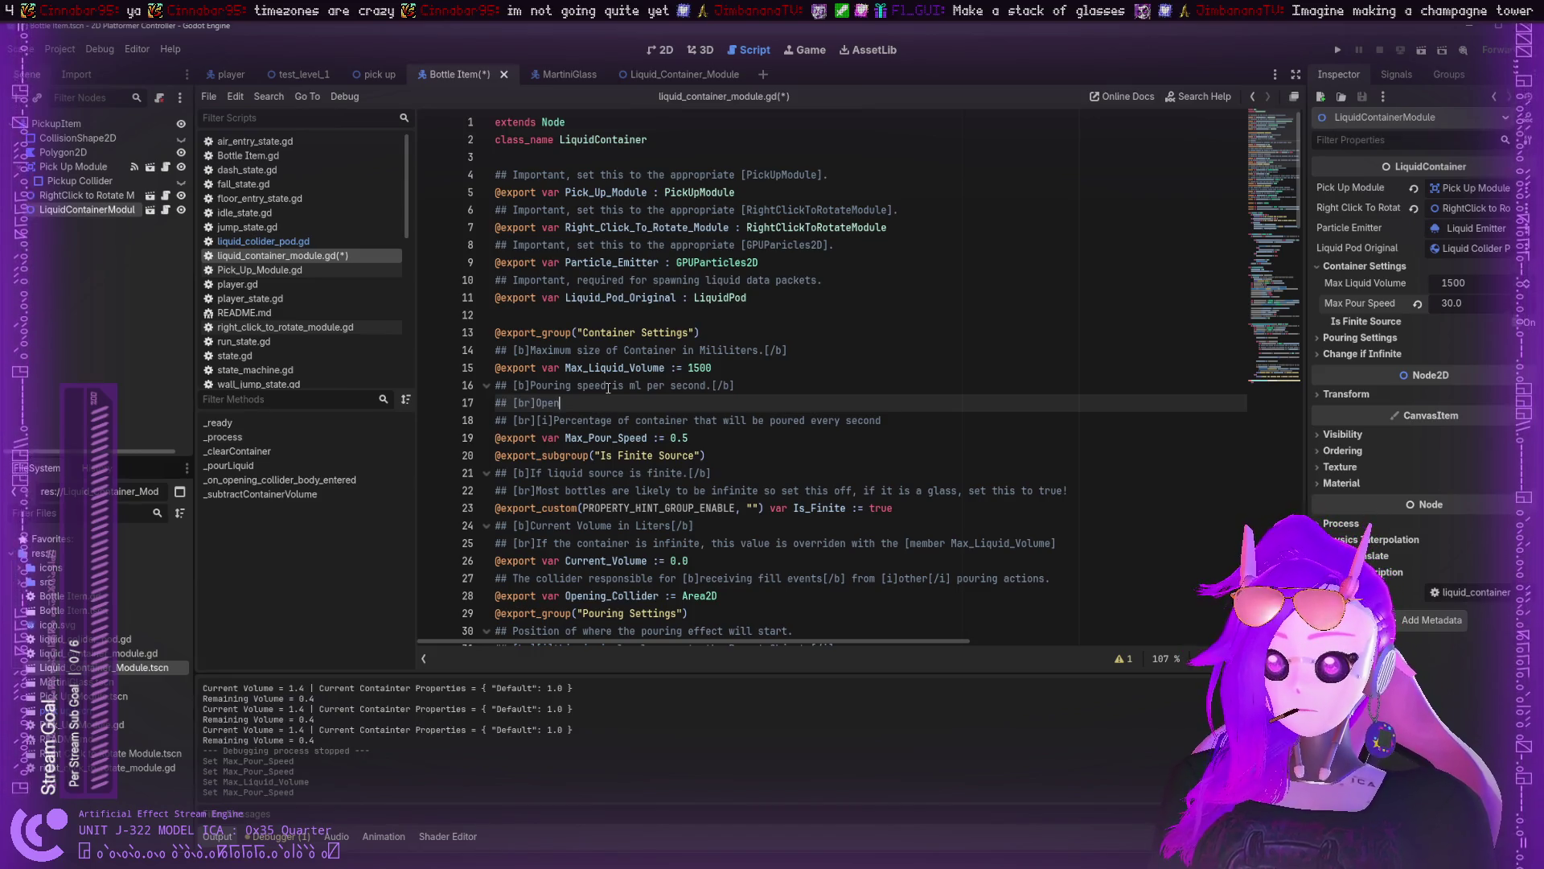
key(BackSpace)
key(BackSpace)
key(BackSpace)
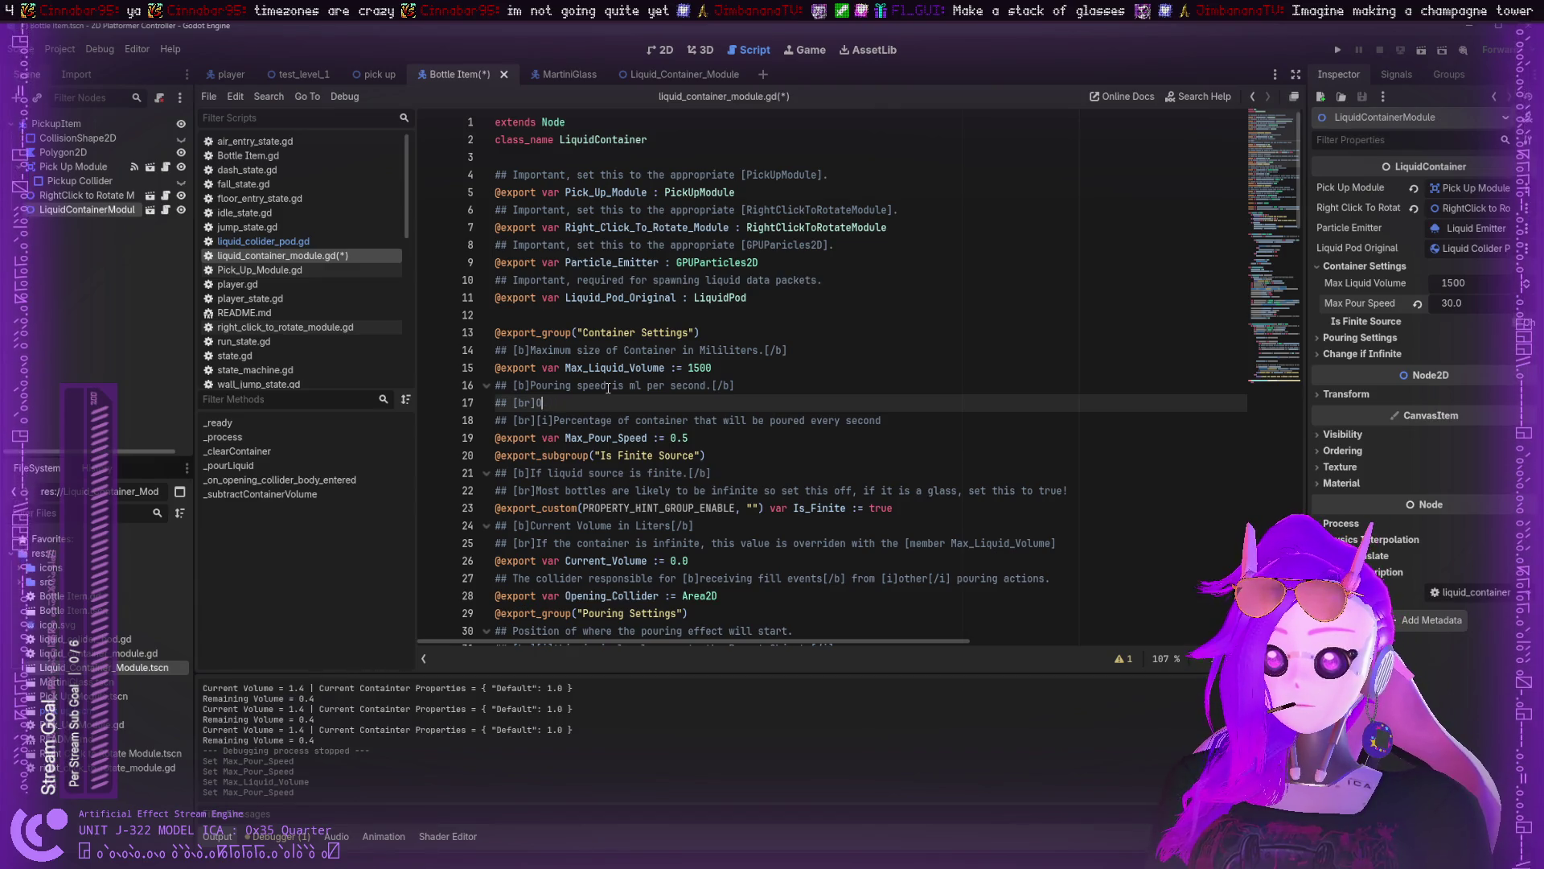
click(915, 414)
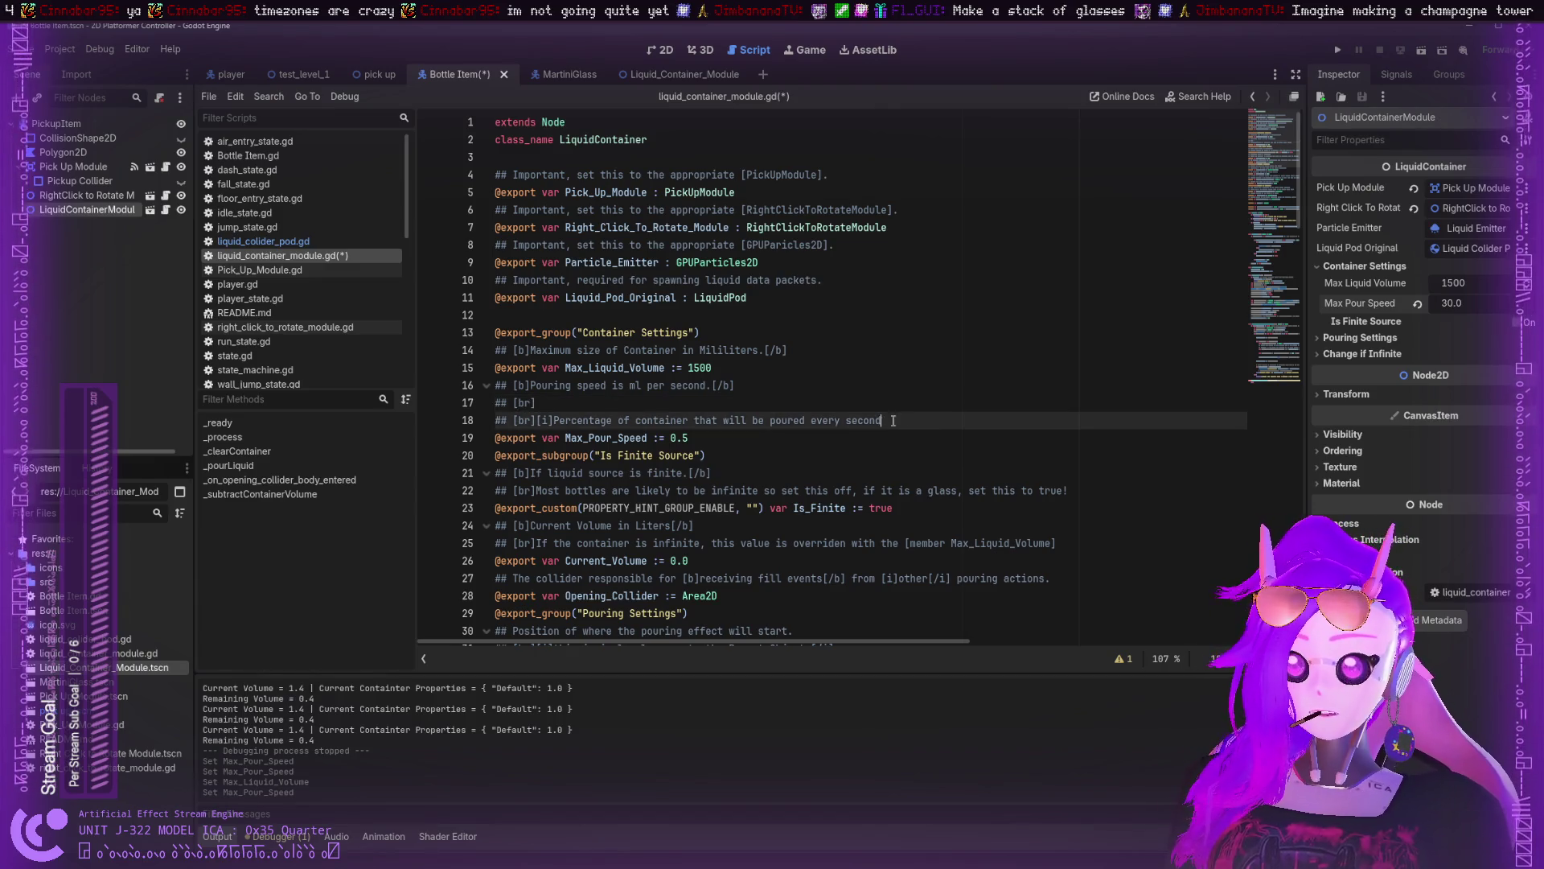
key(shift+Up)
key(shift+Up)
key(BackSpace)
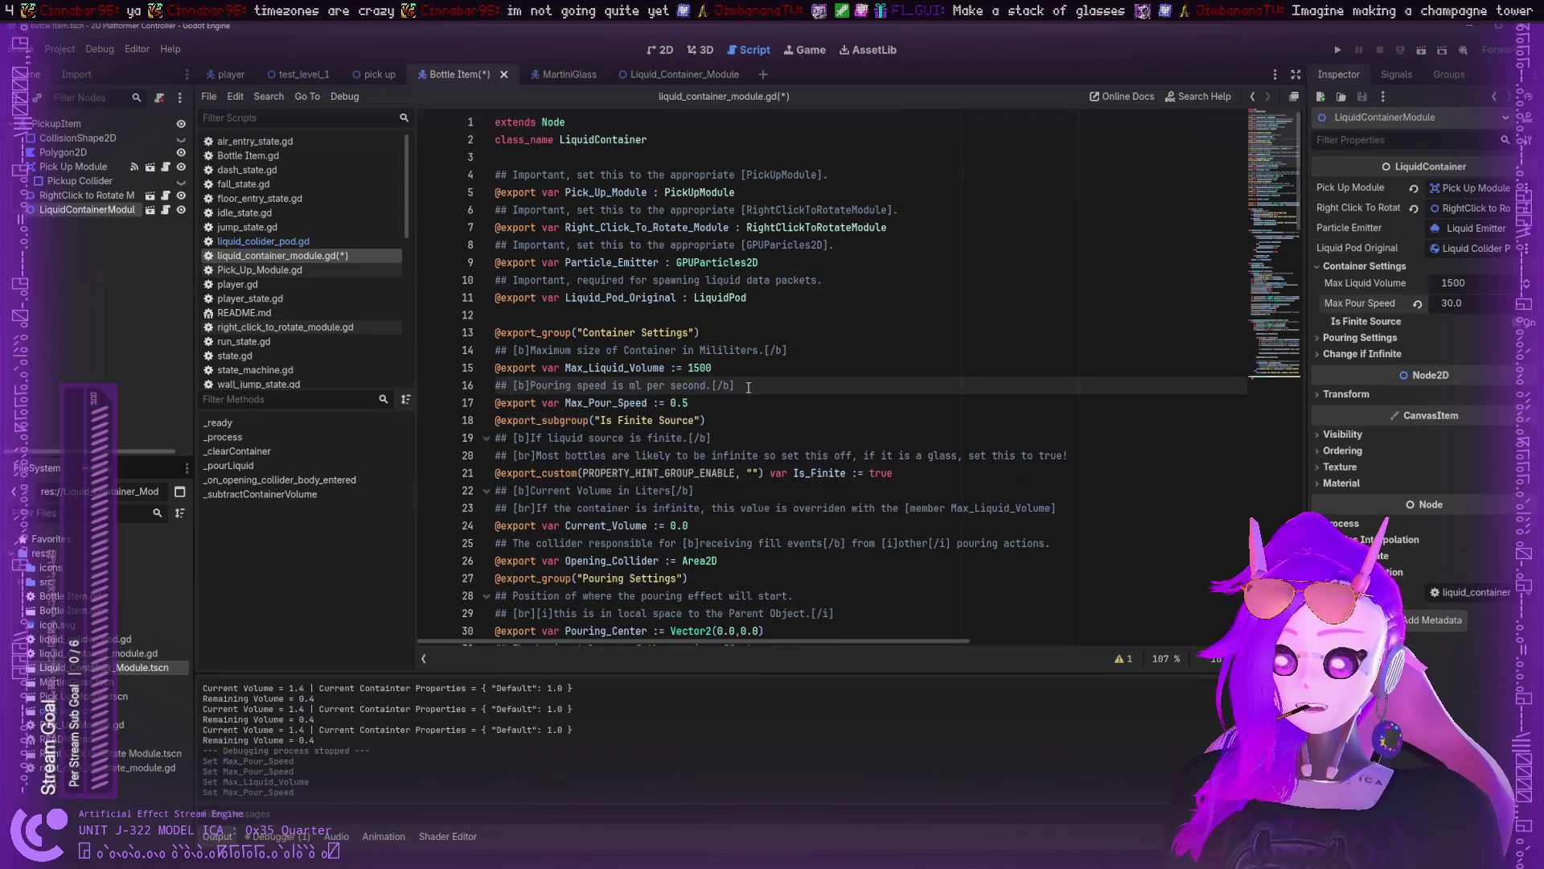
- Save the script and put the caret right after Max_Pour_Speed in line 69's _pourLiquid call
key(ctrl+s)
scroll(728, 366, down, 15)
scroll(708, 342, up, 4)
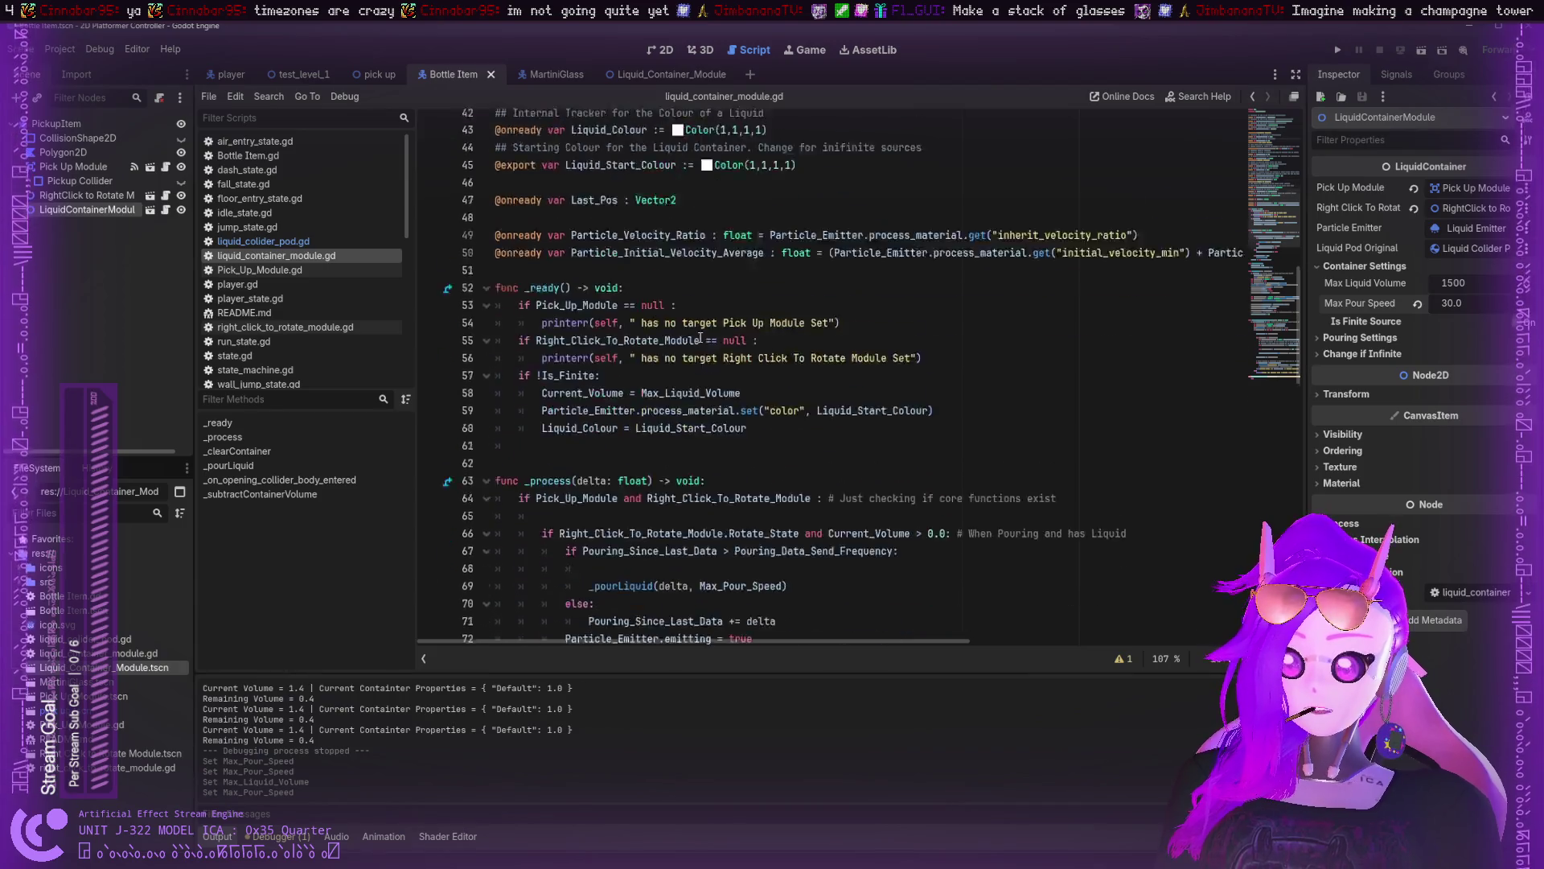
scroll(699, 337, down, 15)
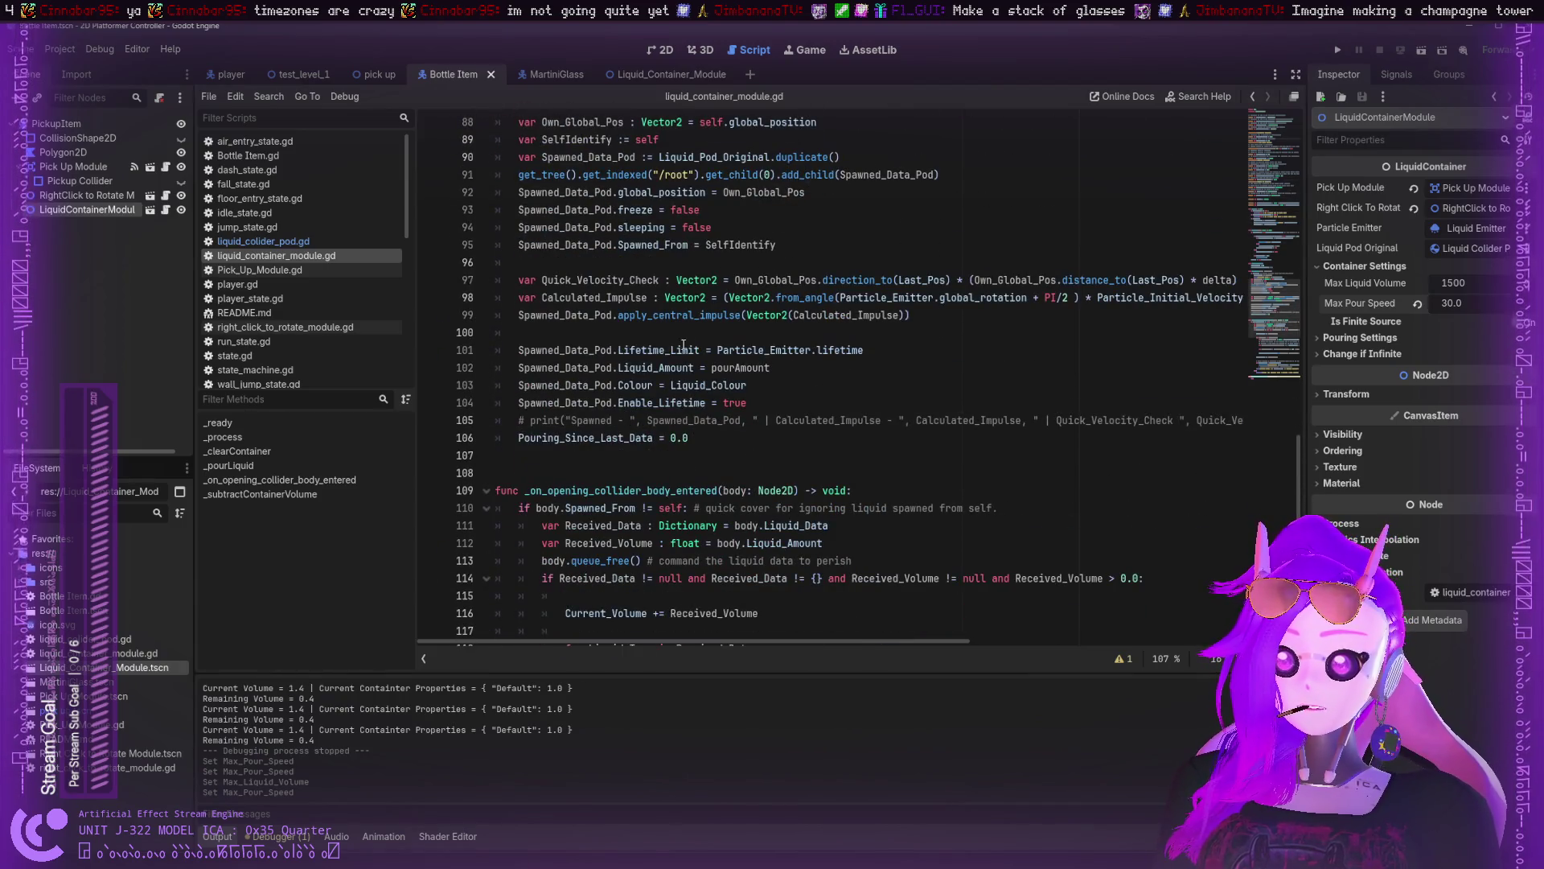
scroll(780, 402, up, 5)
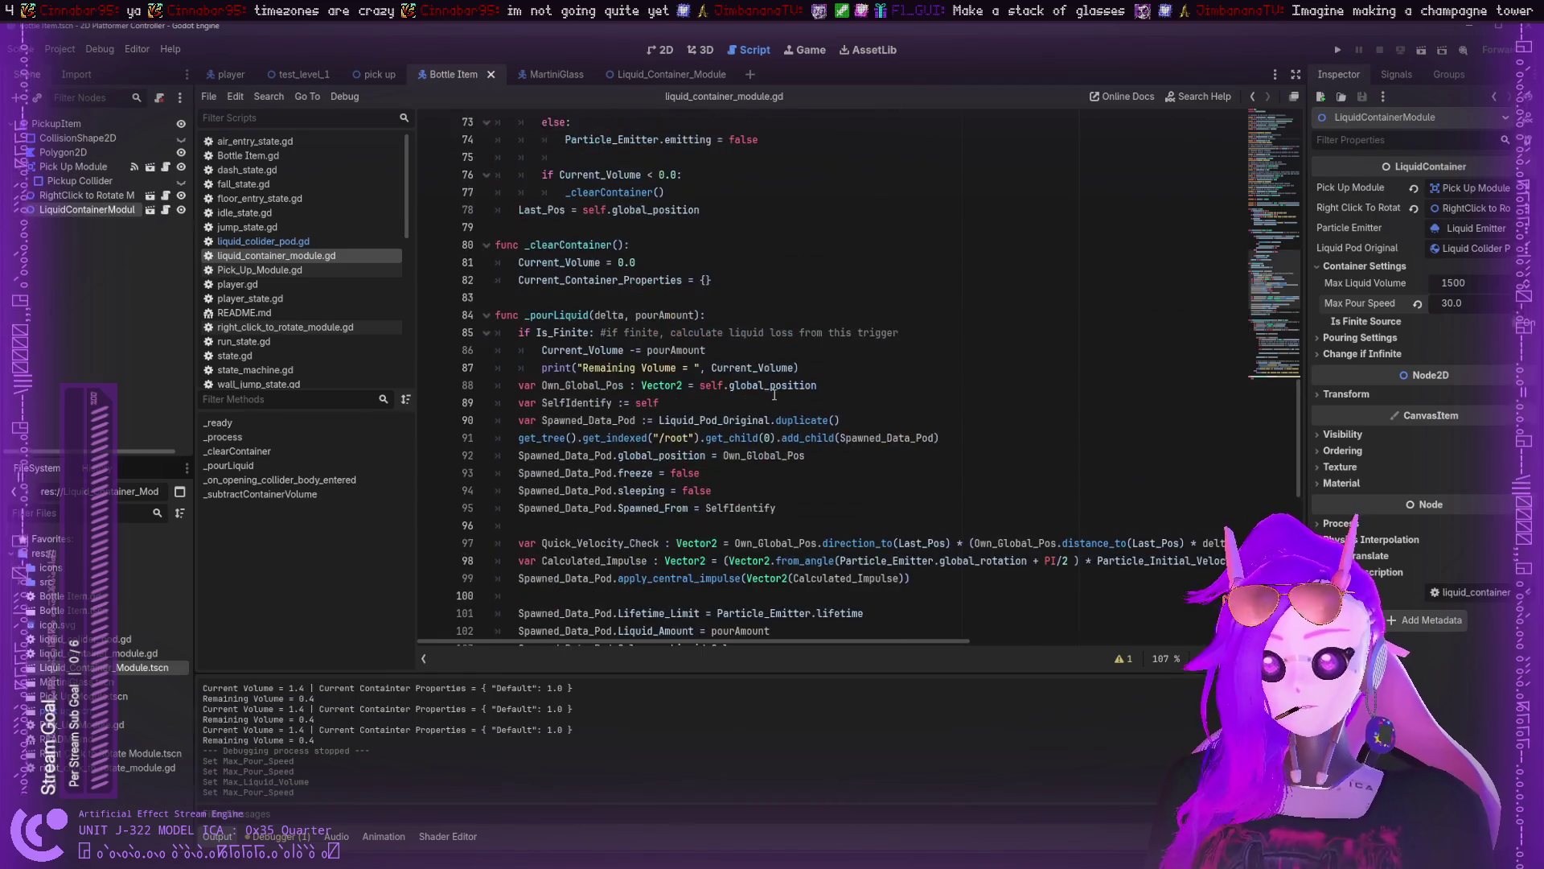
scroll(658, 312, up, 7)
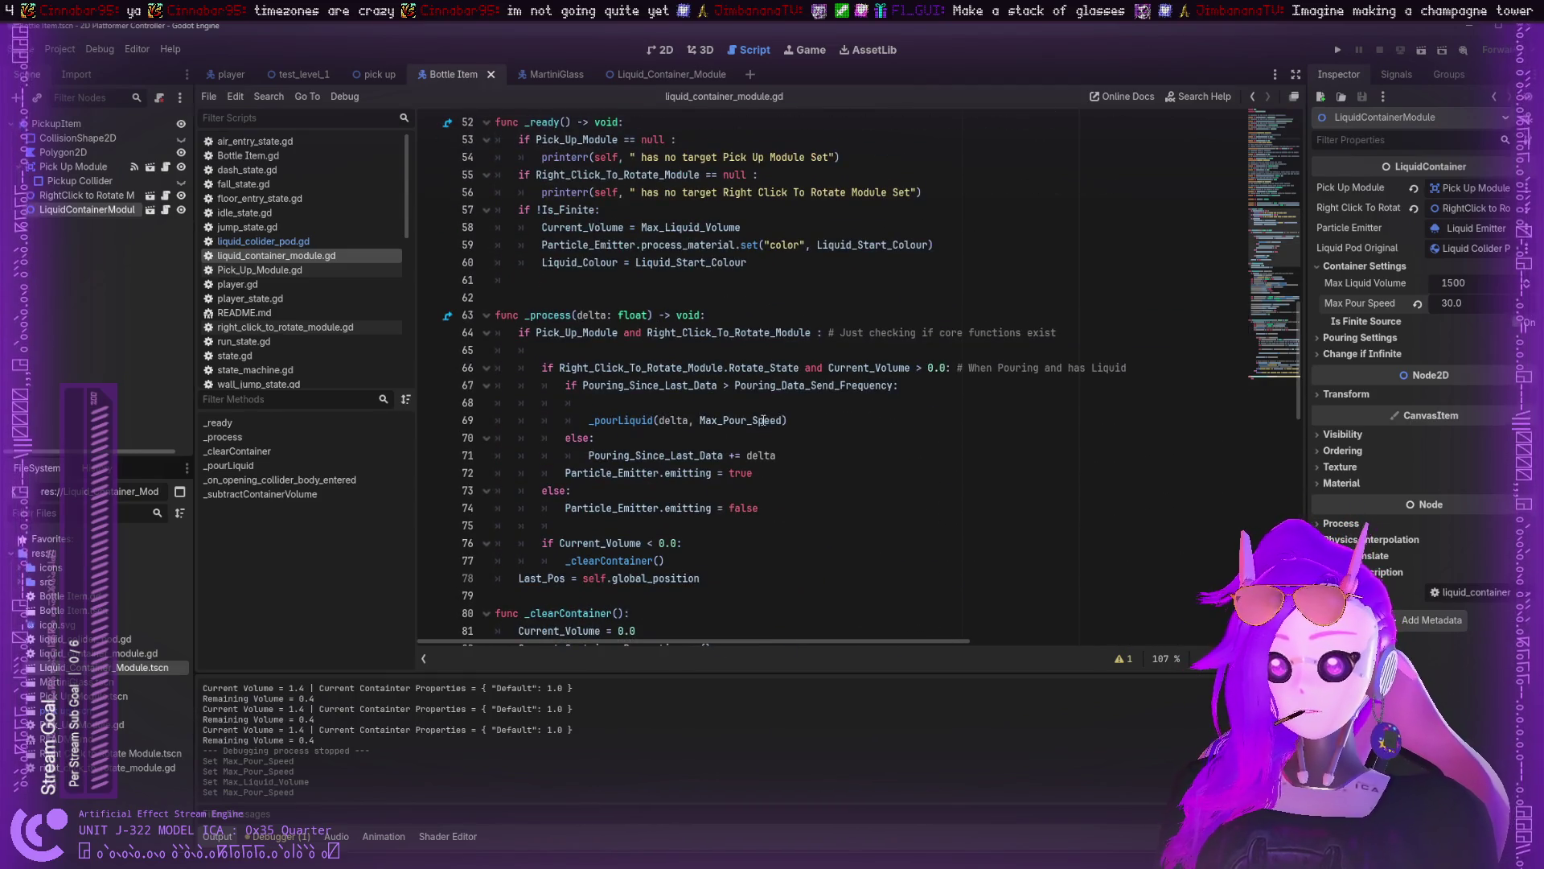
double_click(763, 419)
click(785, 420)
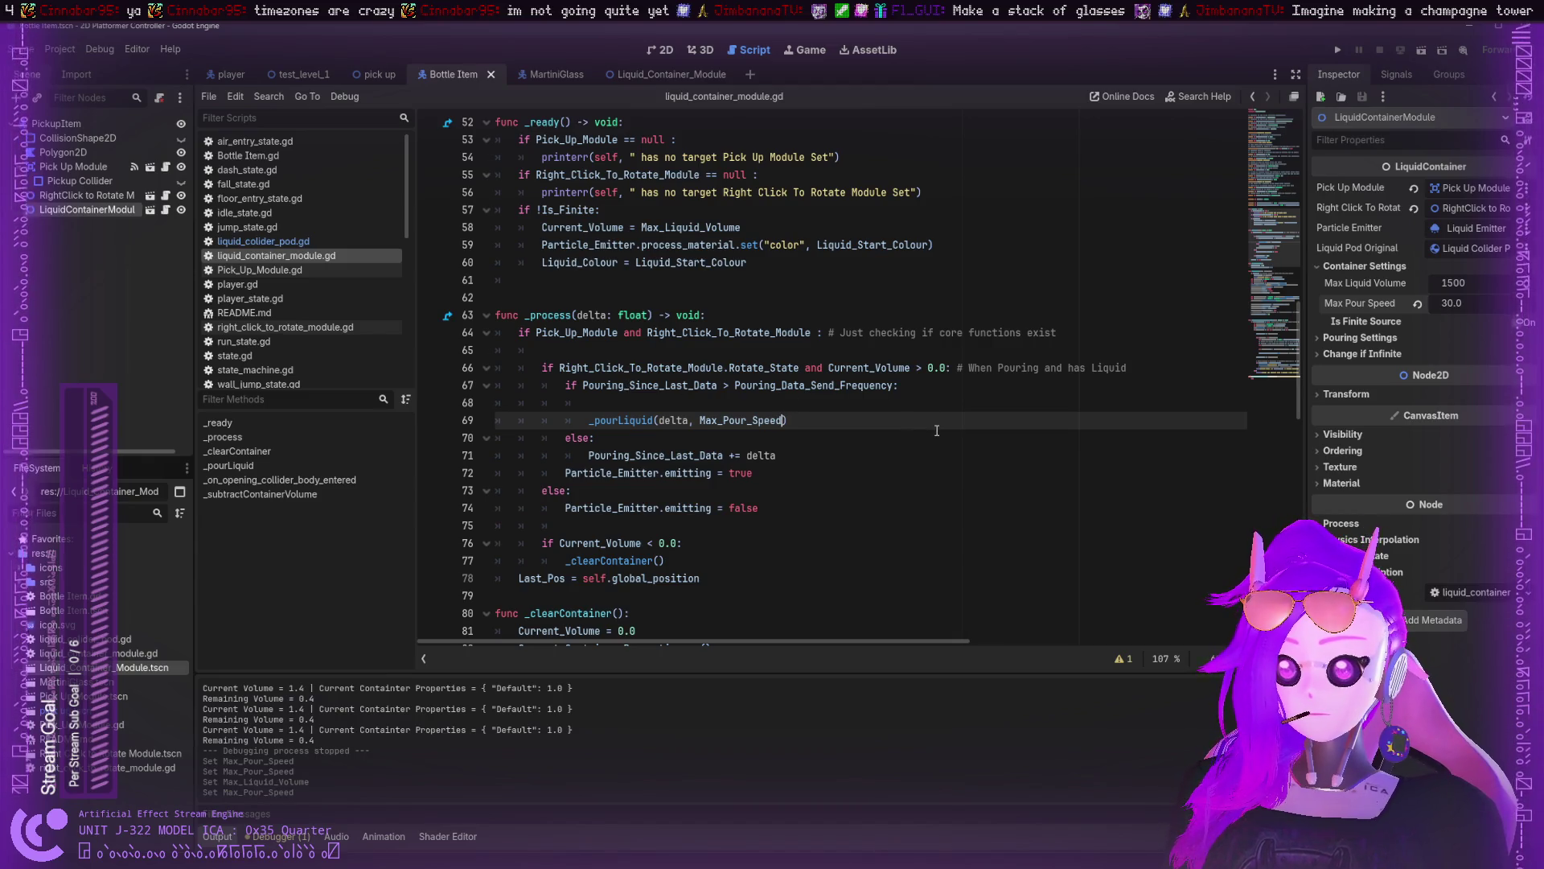
- Make line 69 call _pourLiquid(delta, Max_Pour_Speed * Pouring_Since_Last_Data) and save
text(*)
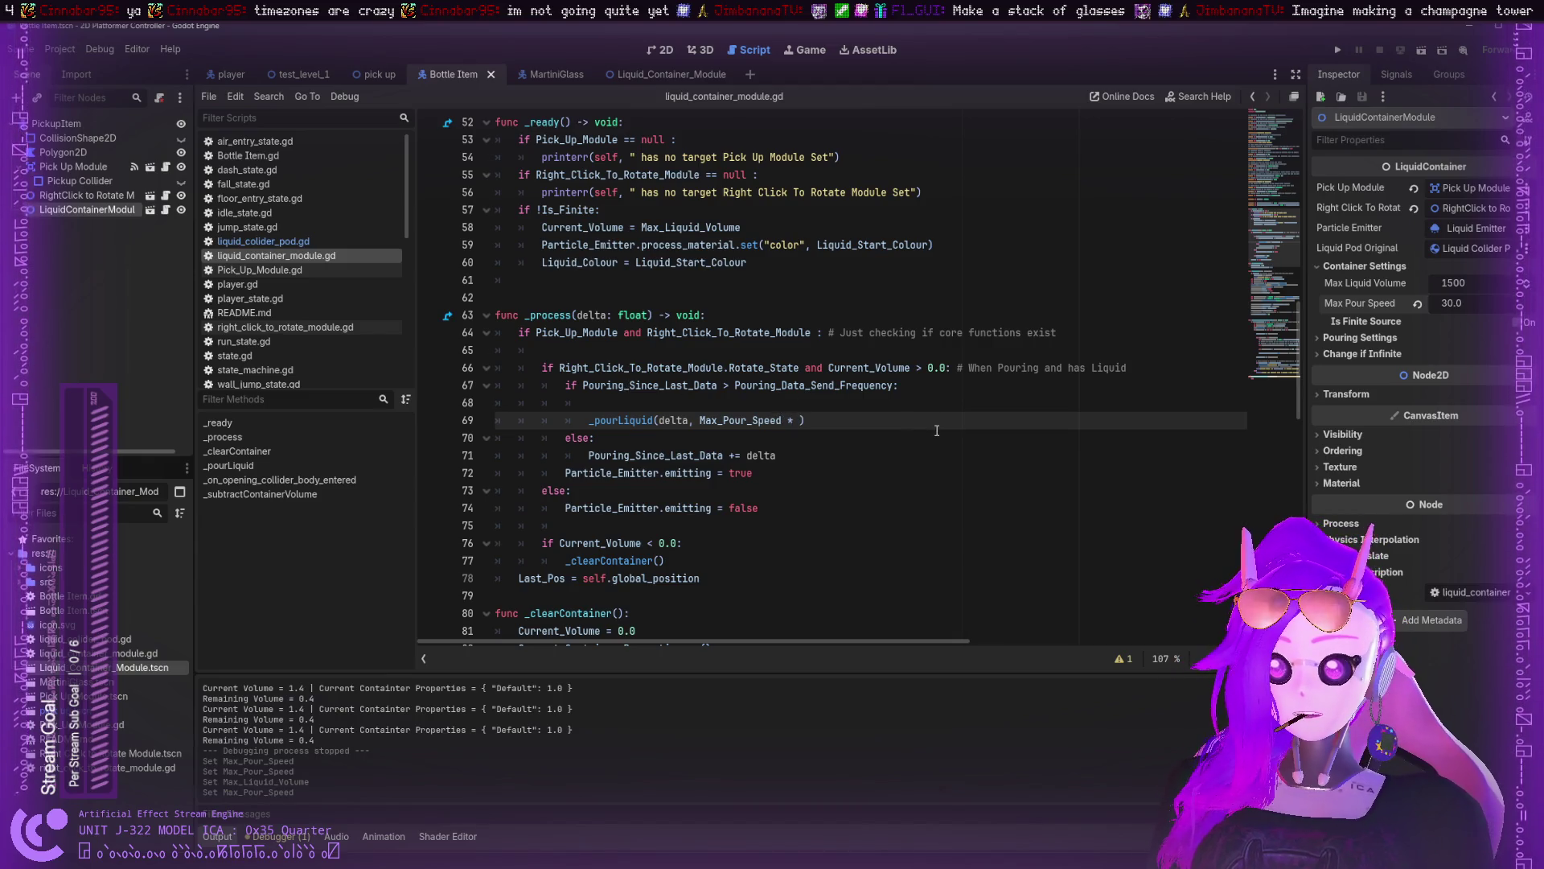
double_click(701, 449)
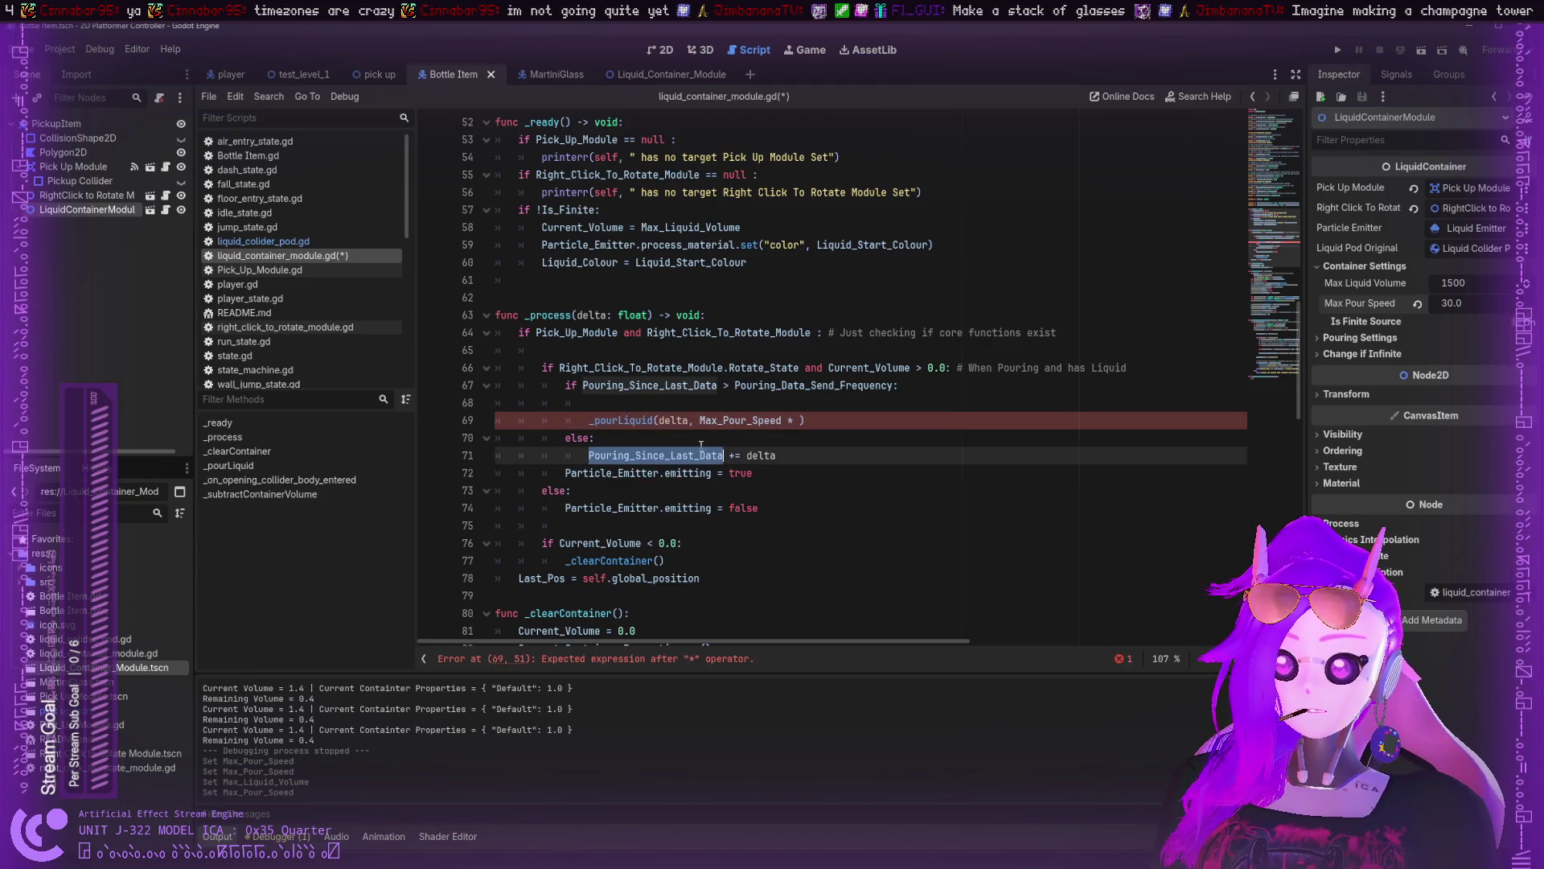
key(ctrl+c)
click(797, 420)
key(ctrl+v)
click(862, 438)
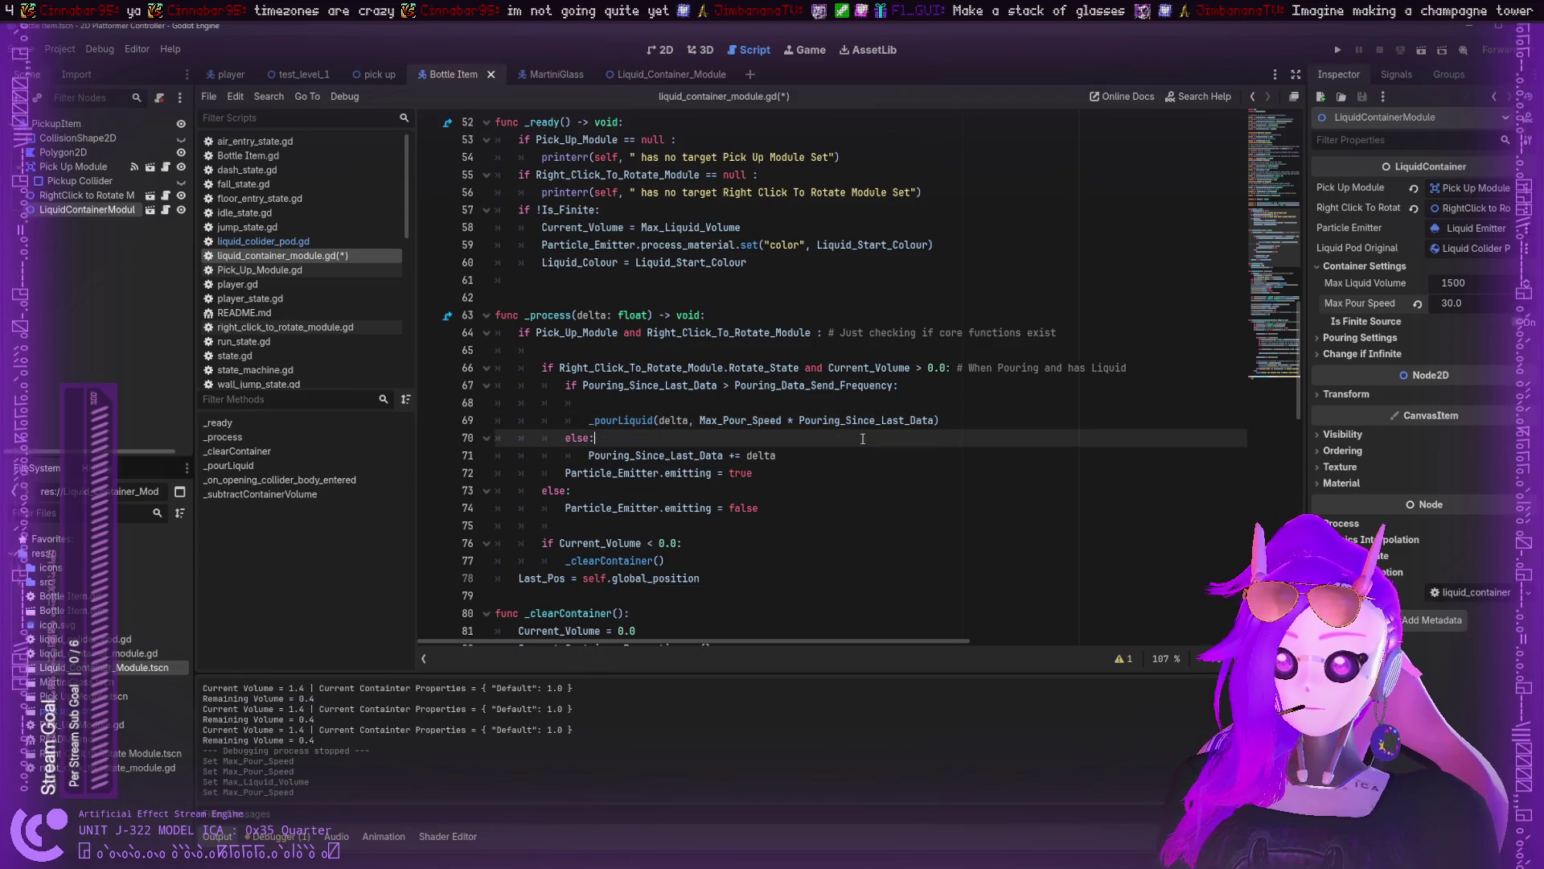
click(980, 418)
key(ctrl+s)
- Review every use of Pouring_Since_Last_Data: pour call, frequency check, reset and delta accumulation
scroll(652, 380, up, 8)
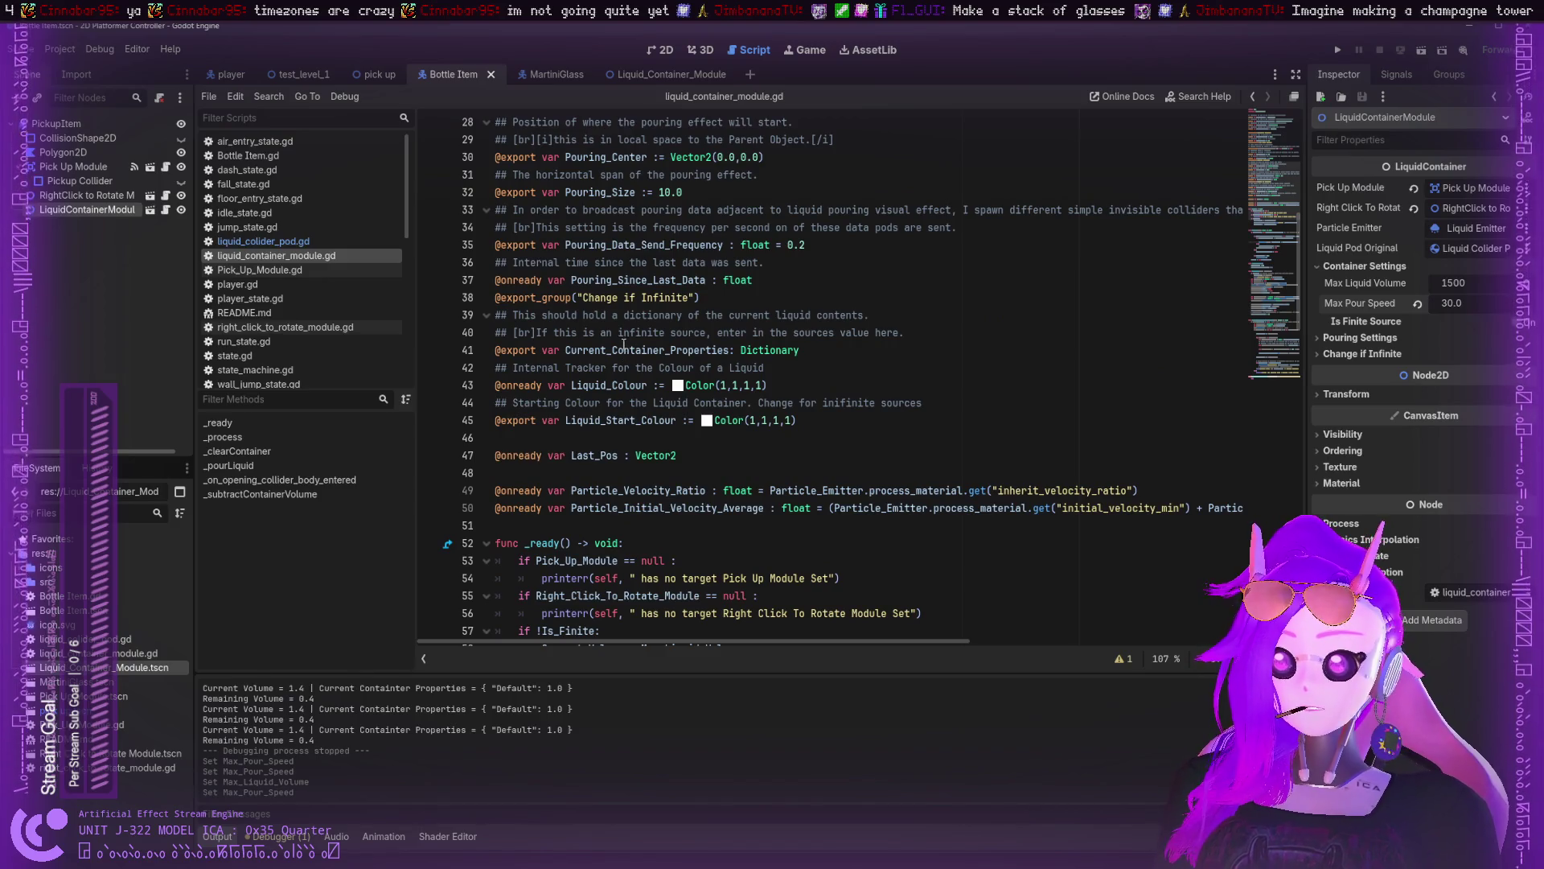
scroll(621, 346, up, 3)
scroll(622, 337, down, 12)
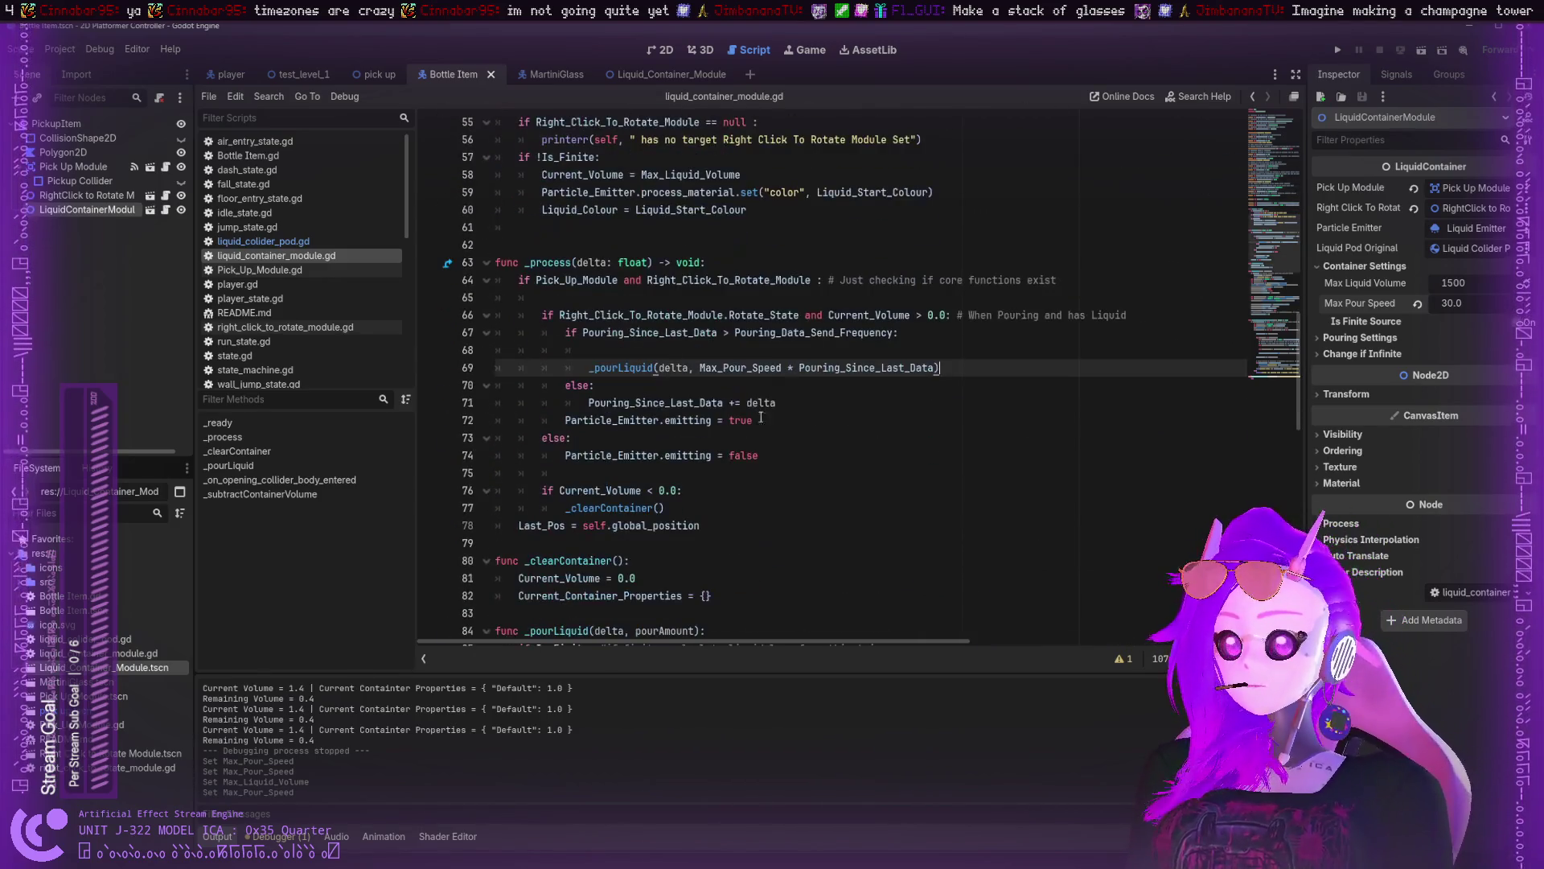
double_click(875, 366)
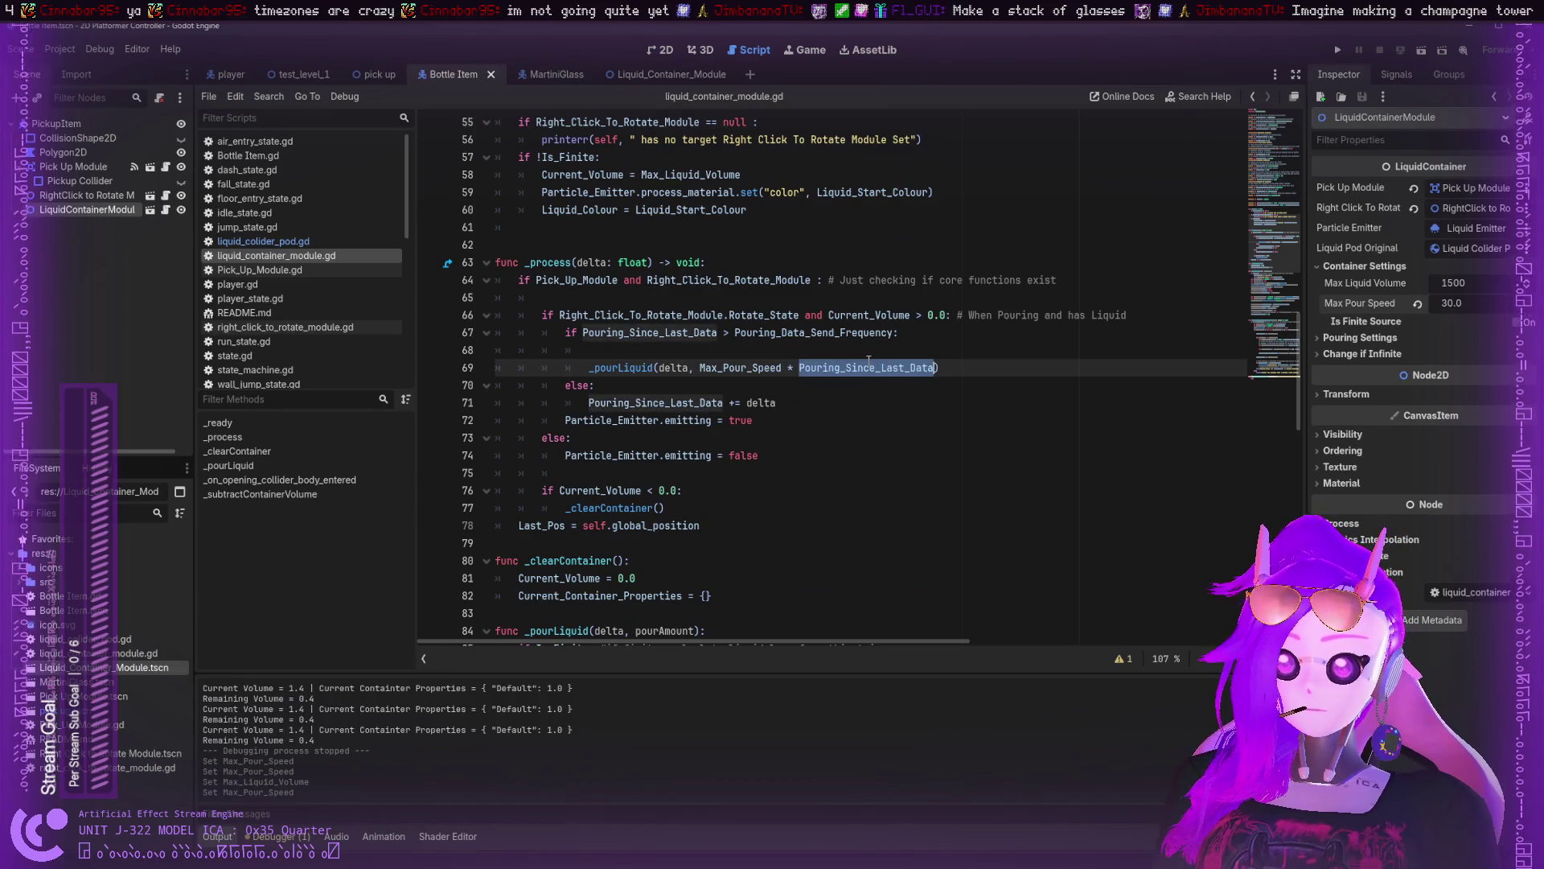
scroll(851, 362, down, 2)
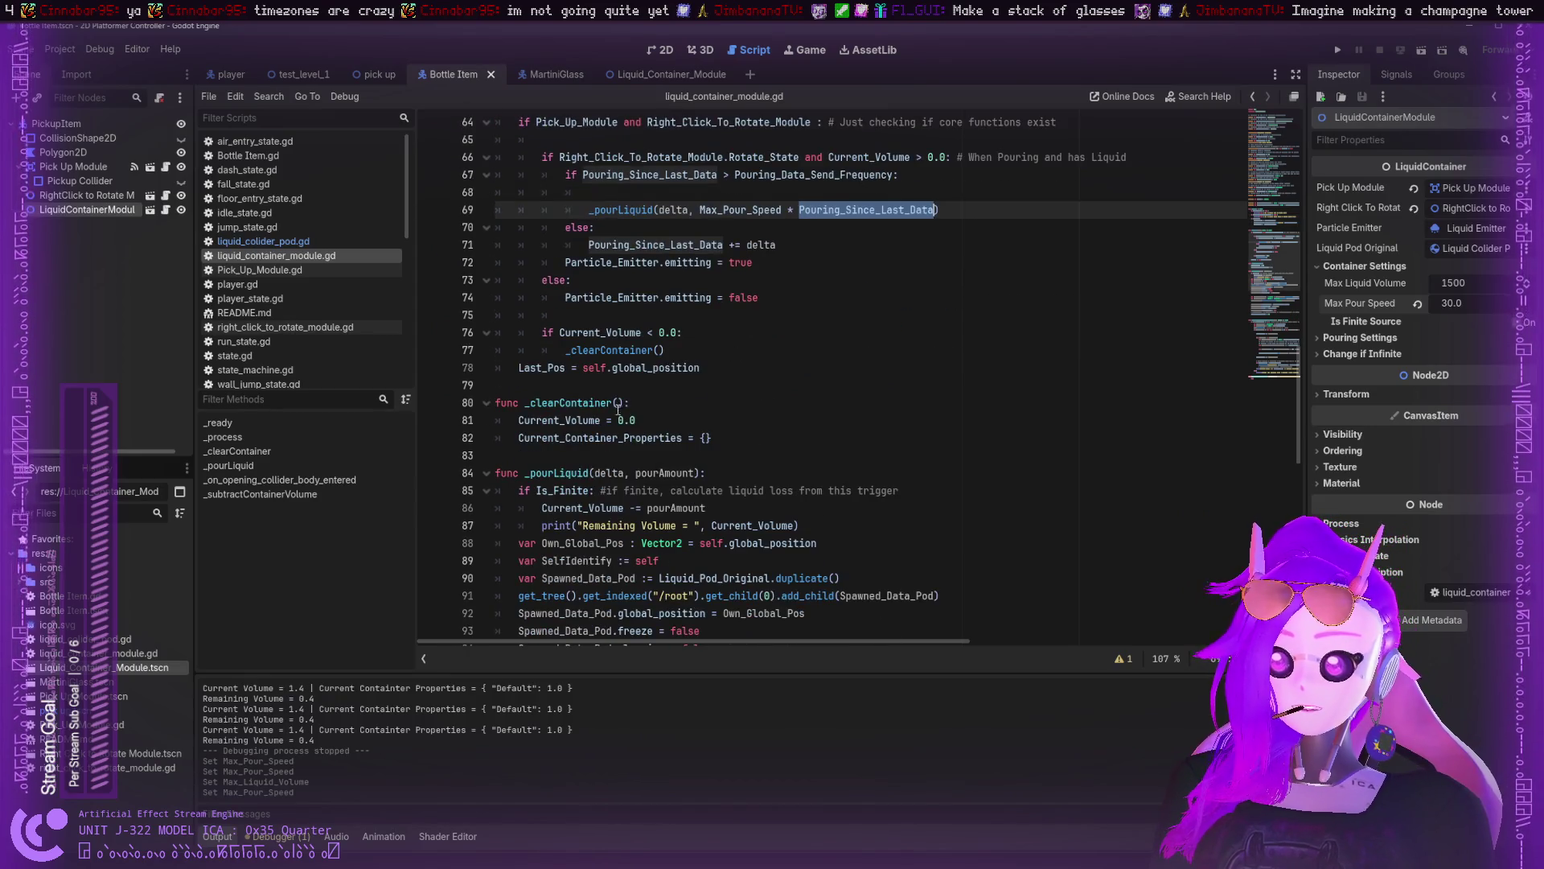
double_click(650, 227)
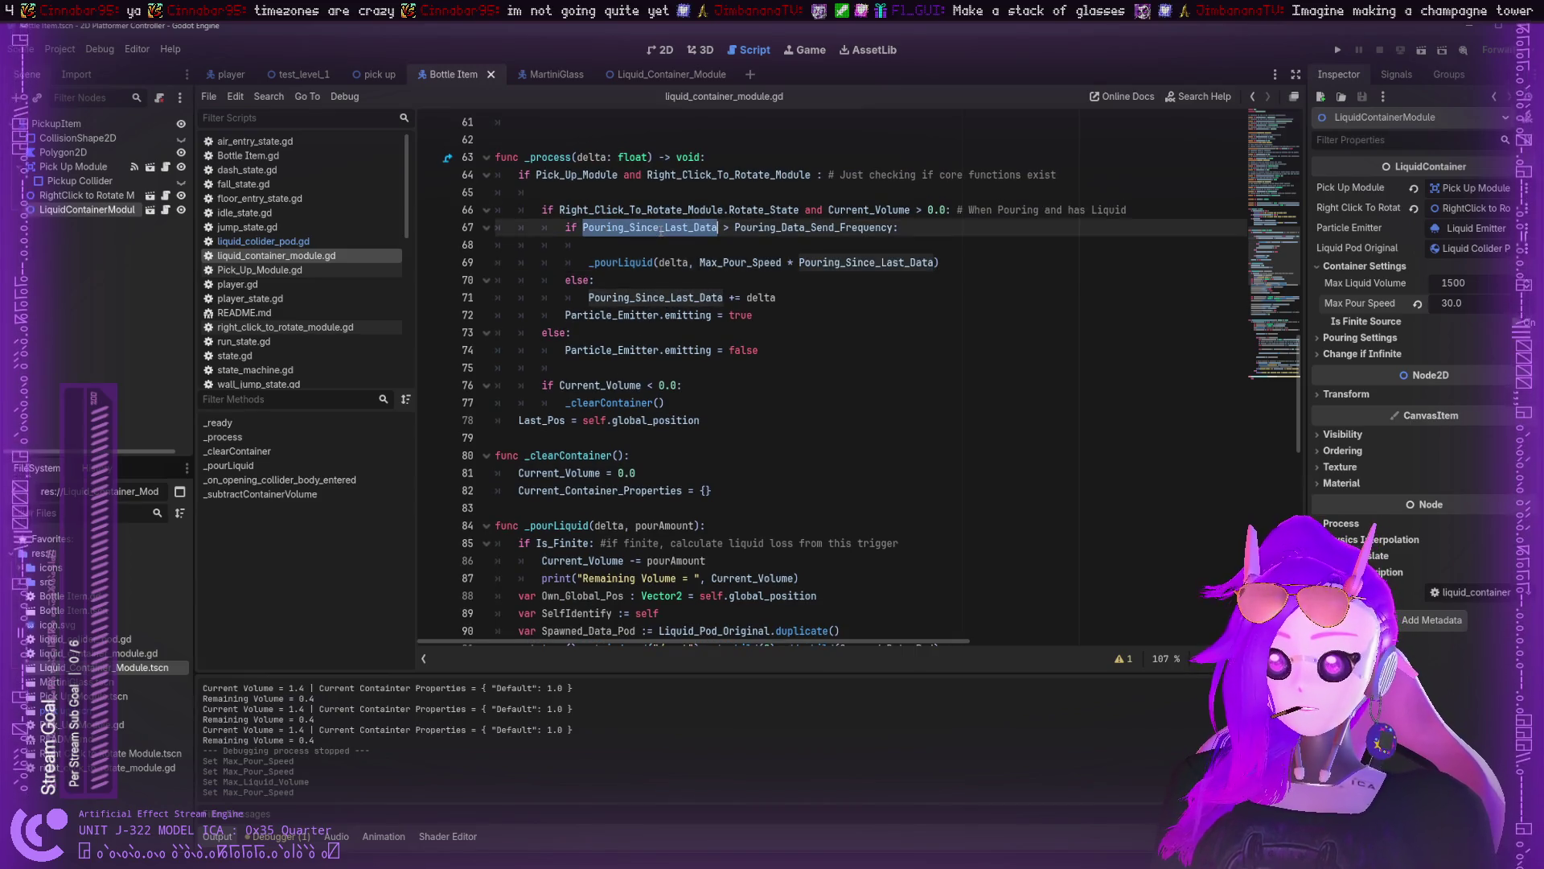
scroll(652, 257, down, 7)
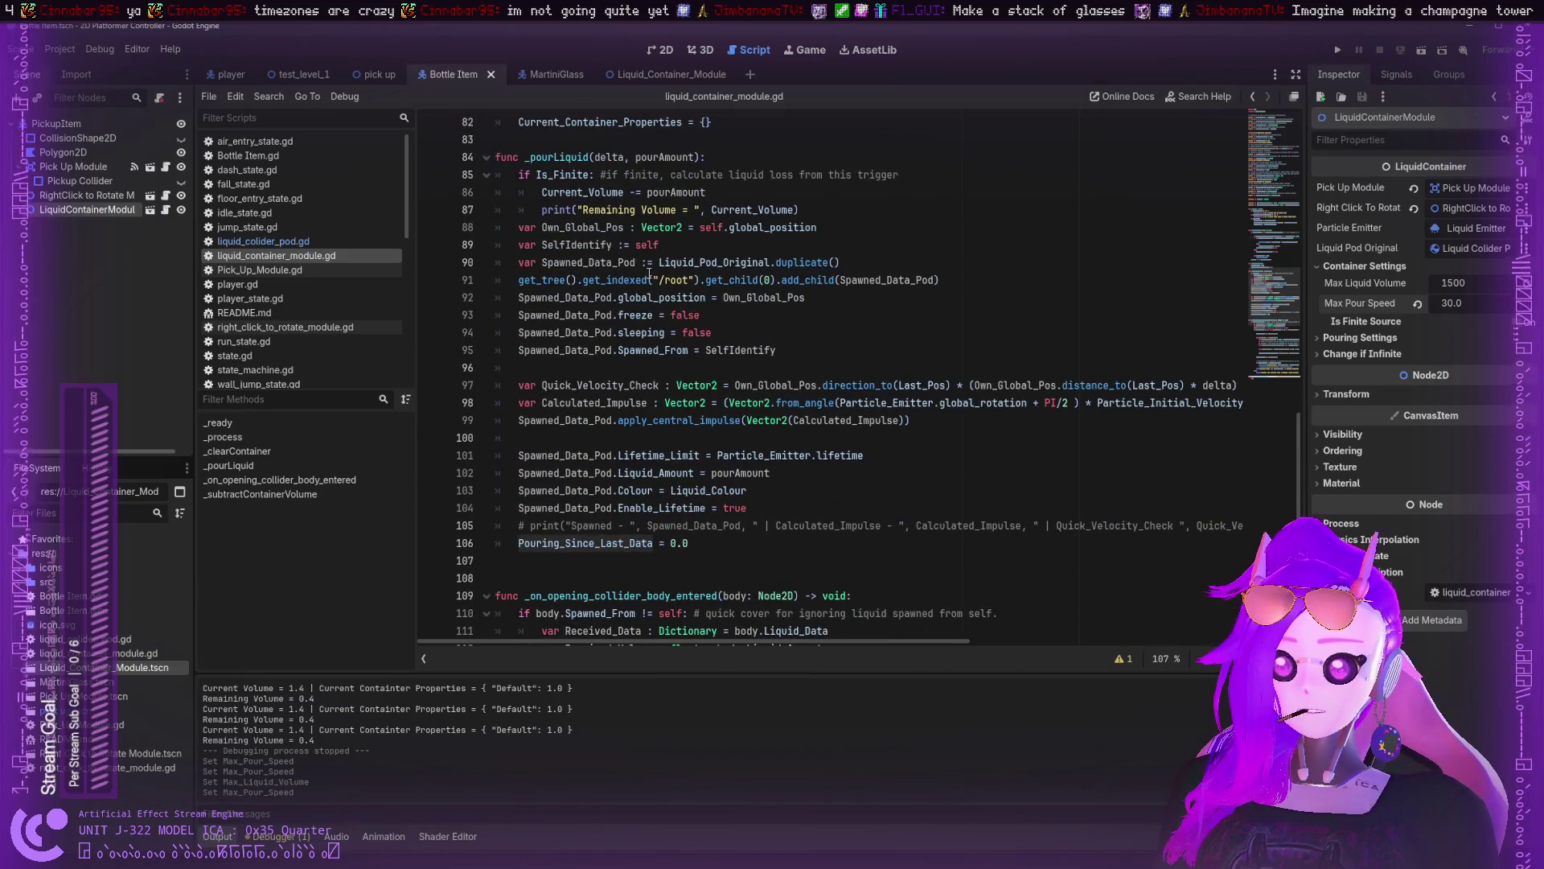
double_click(637, 544)
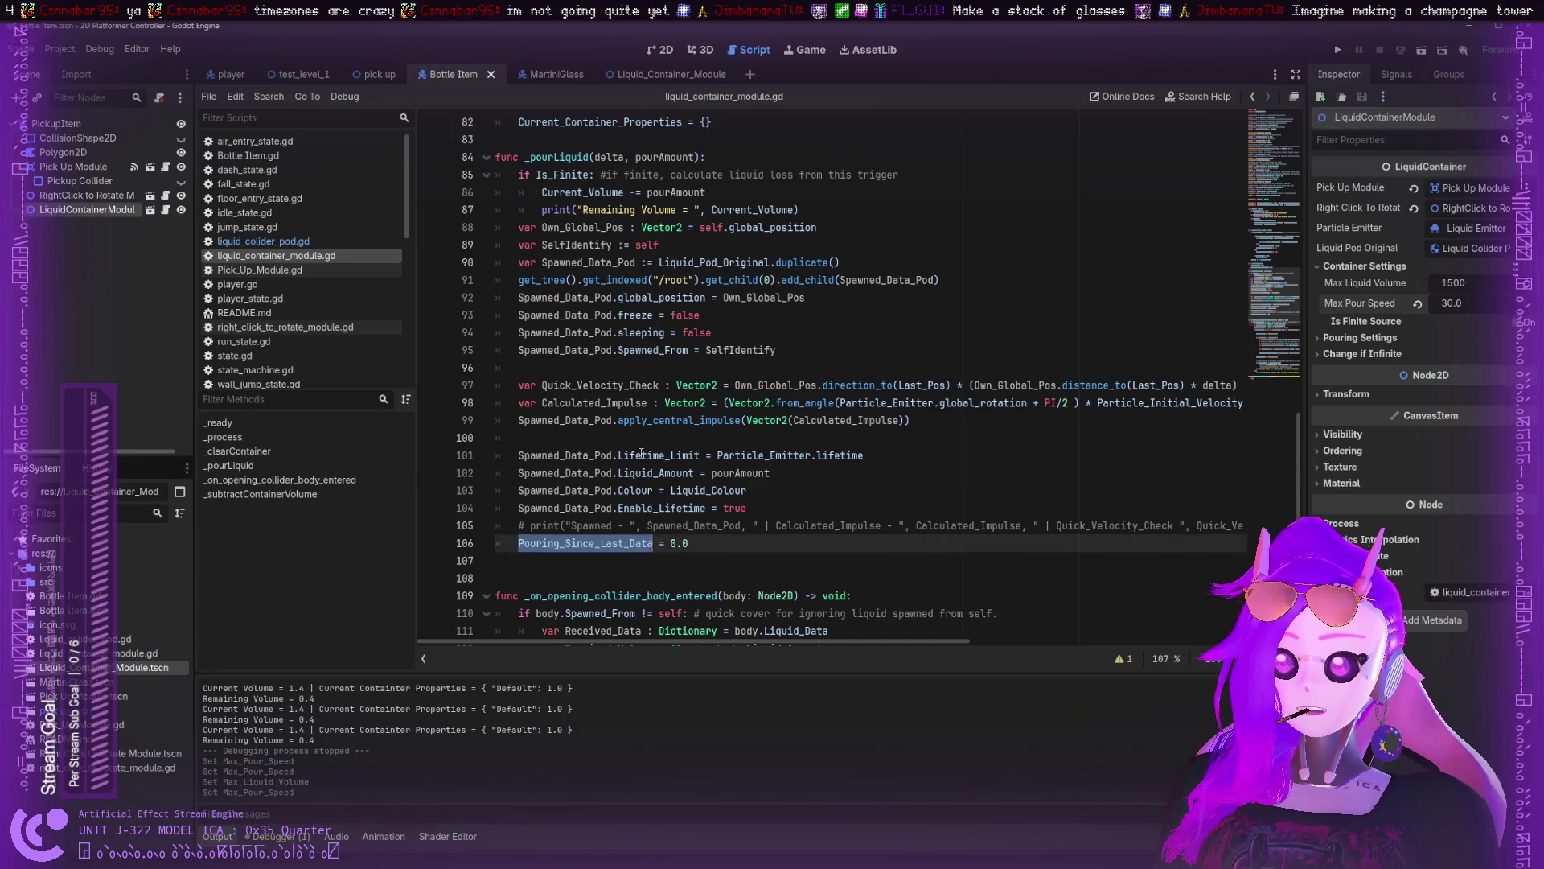
scroll(638, 437, up, 8)
scroll(637, 437, up, 1)
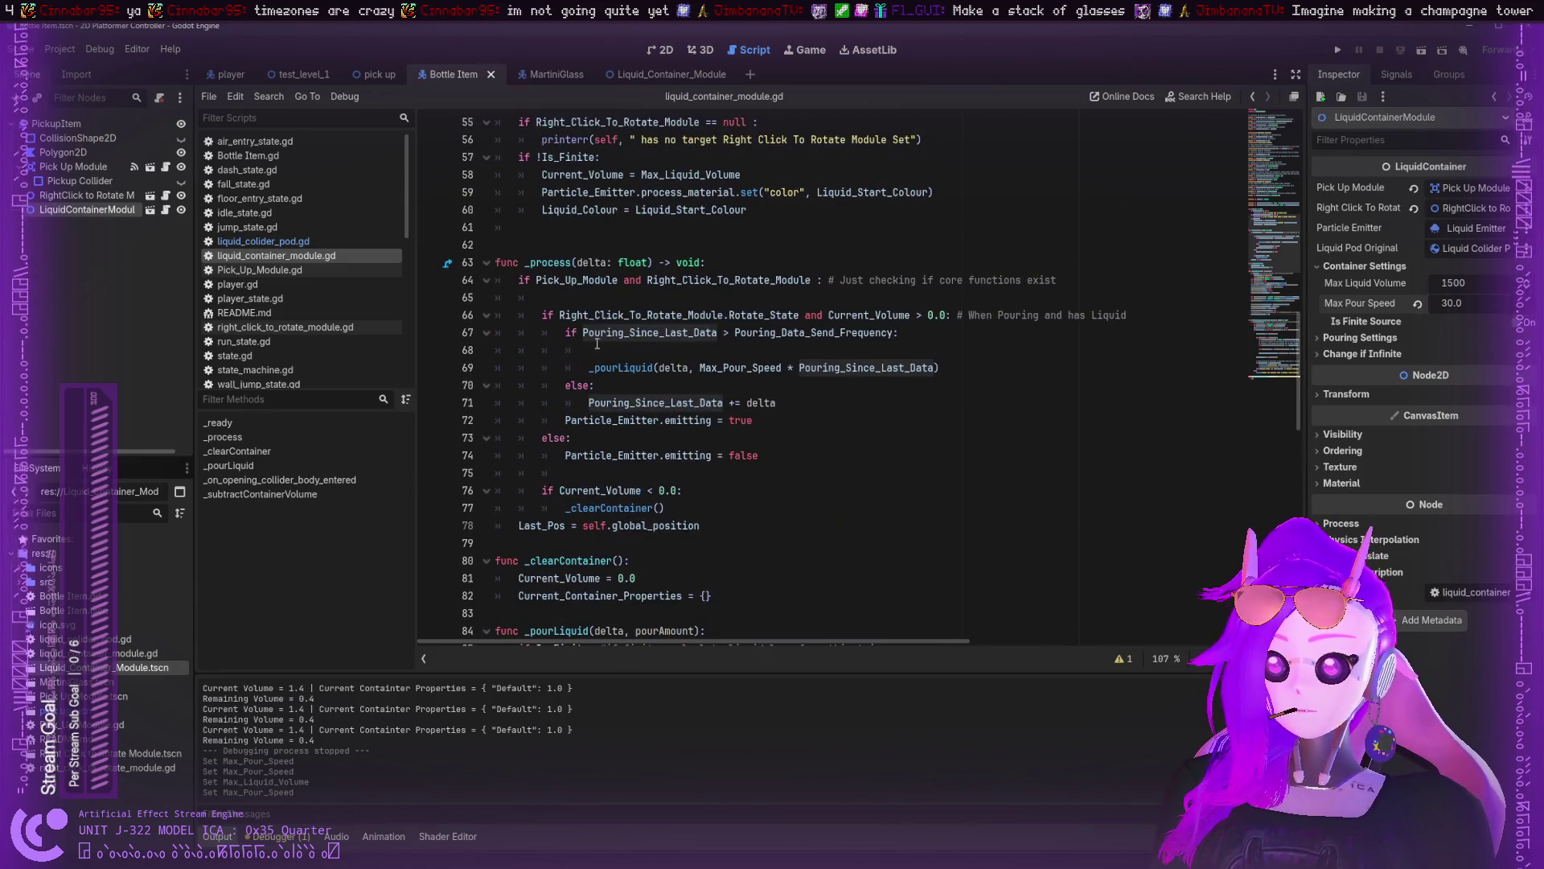
double_click(655, 402)
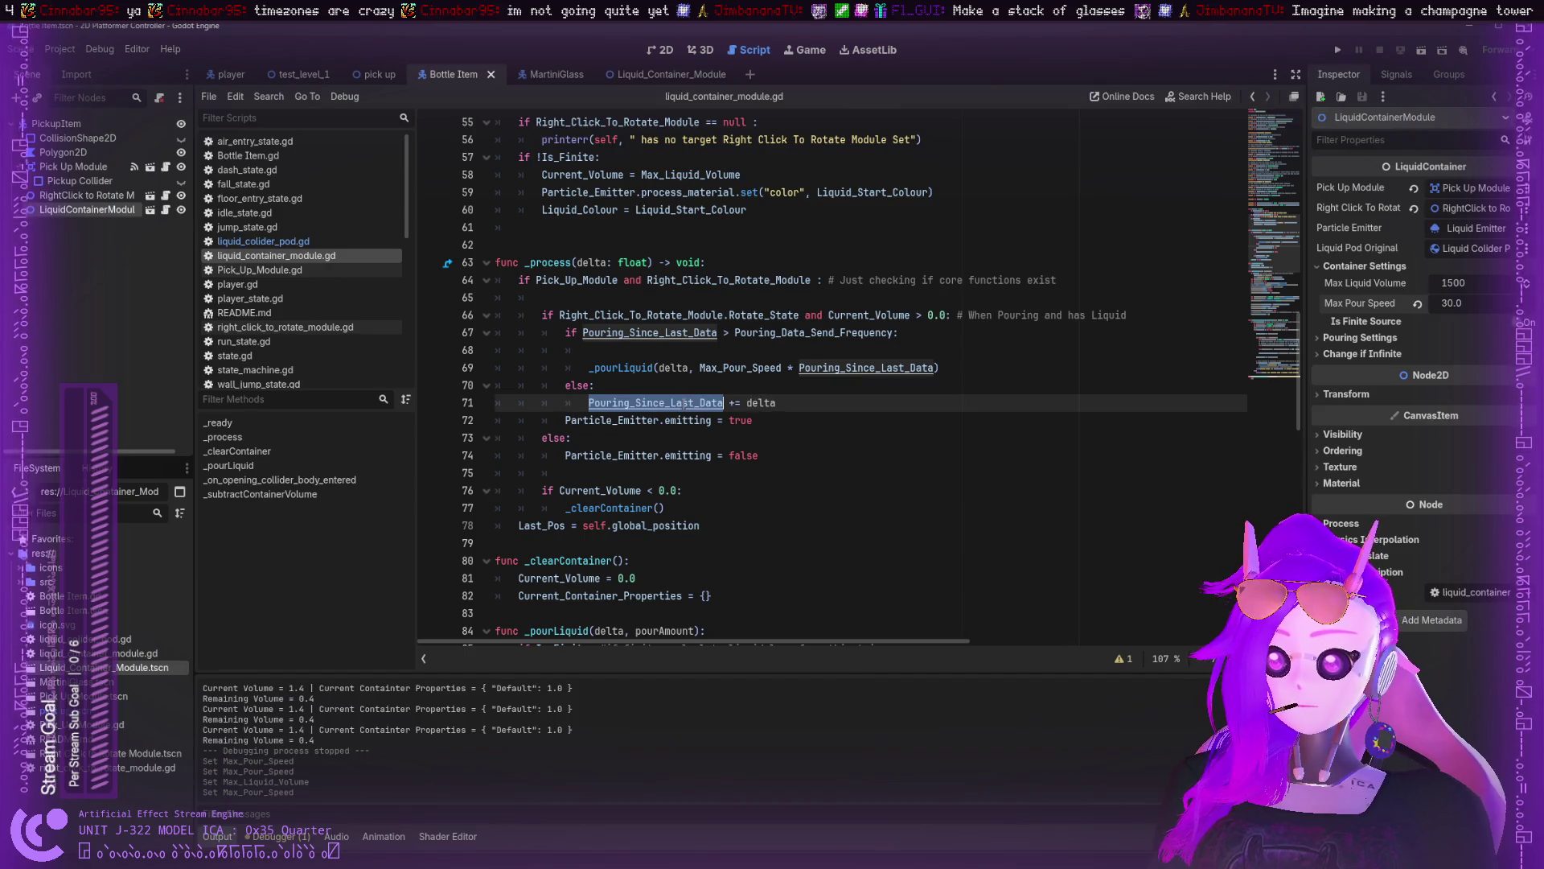
- Select the Pouring_Since_Last_Data reset line at line 106
scroll(674, 412, down, 6)
scroll(674, 412, down, 2)
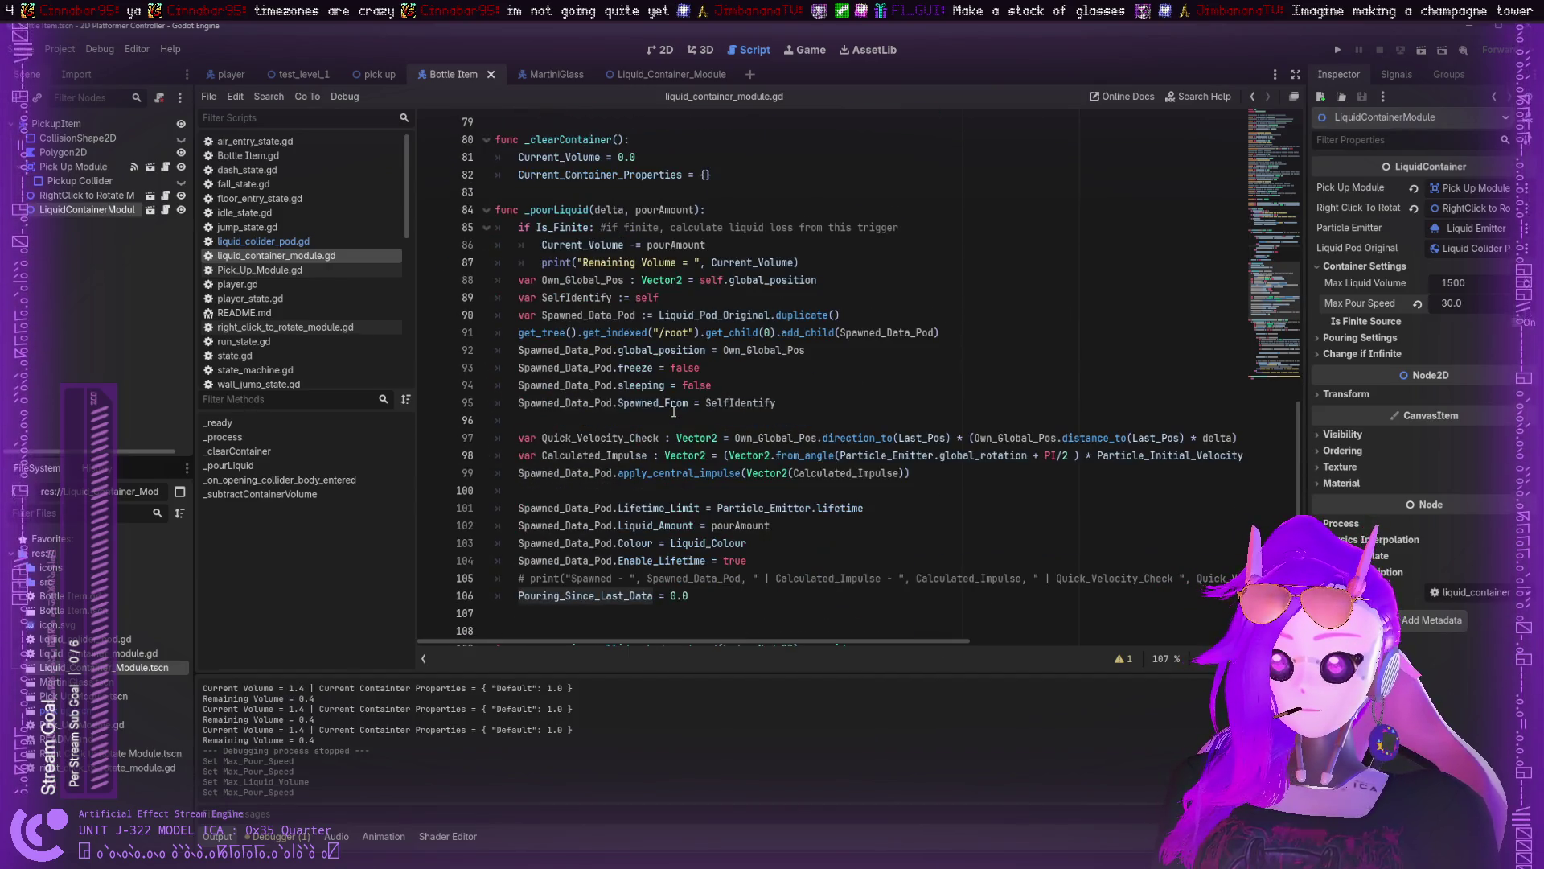
mouse_move(694, 604)
mouse_down()
mouse_move(505, 606)
mouse_move(519, 604)
mouse_up()
scroll(547, 490, down, 3)
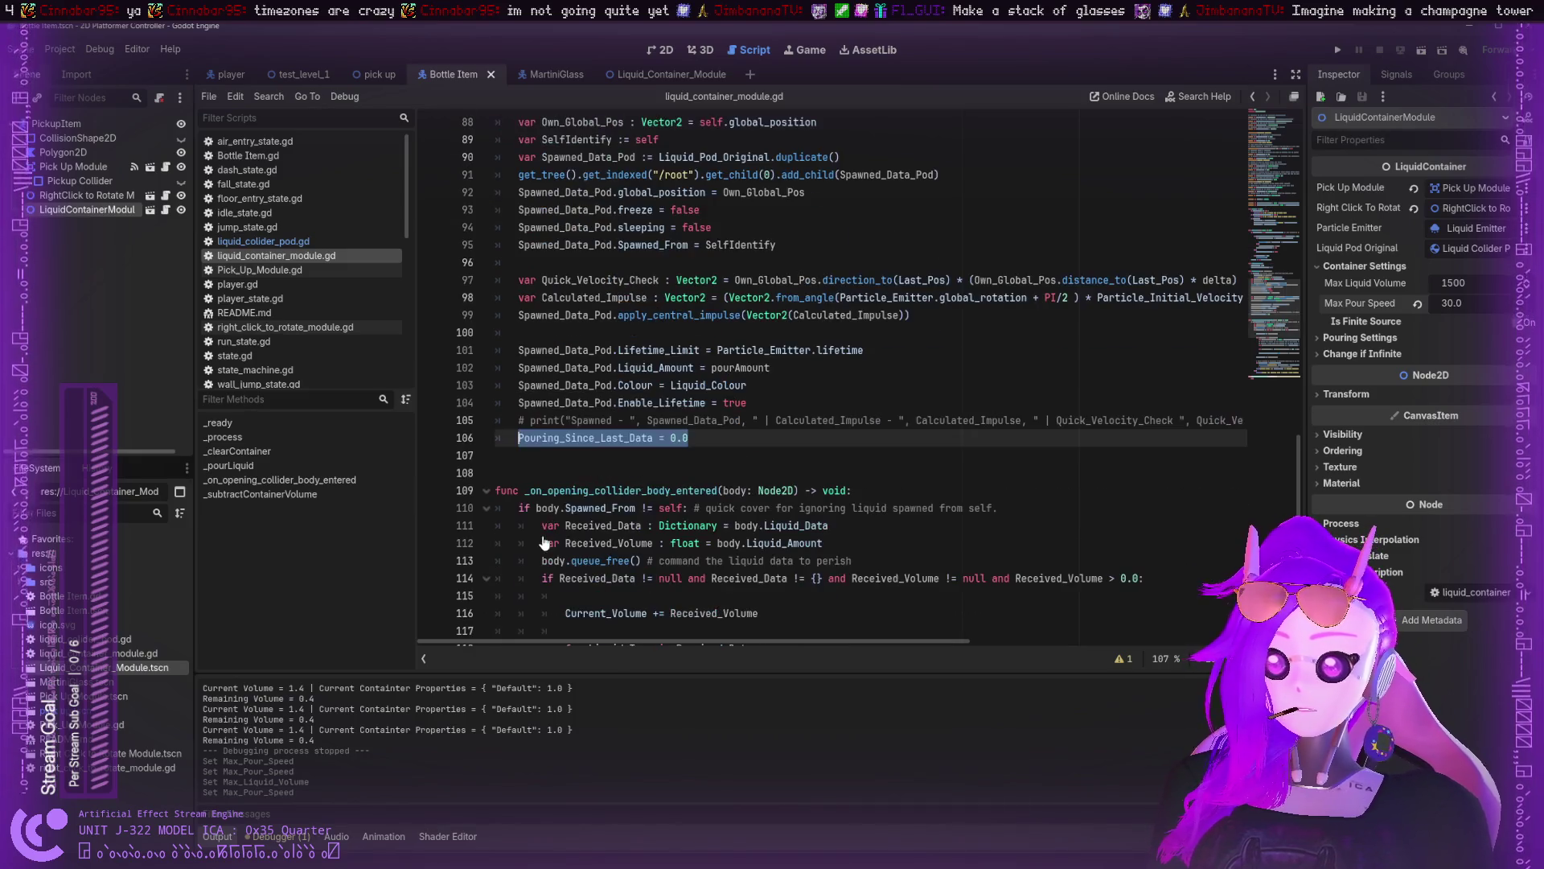
- Add a reset function below _pourLiquid with body Pouring_Since_Last_Data = 0.0
click(549, 466)
key(Return)
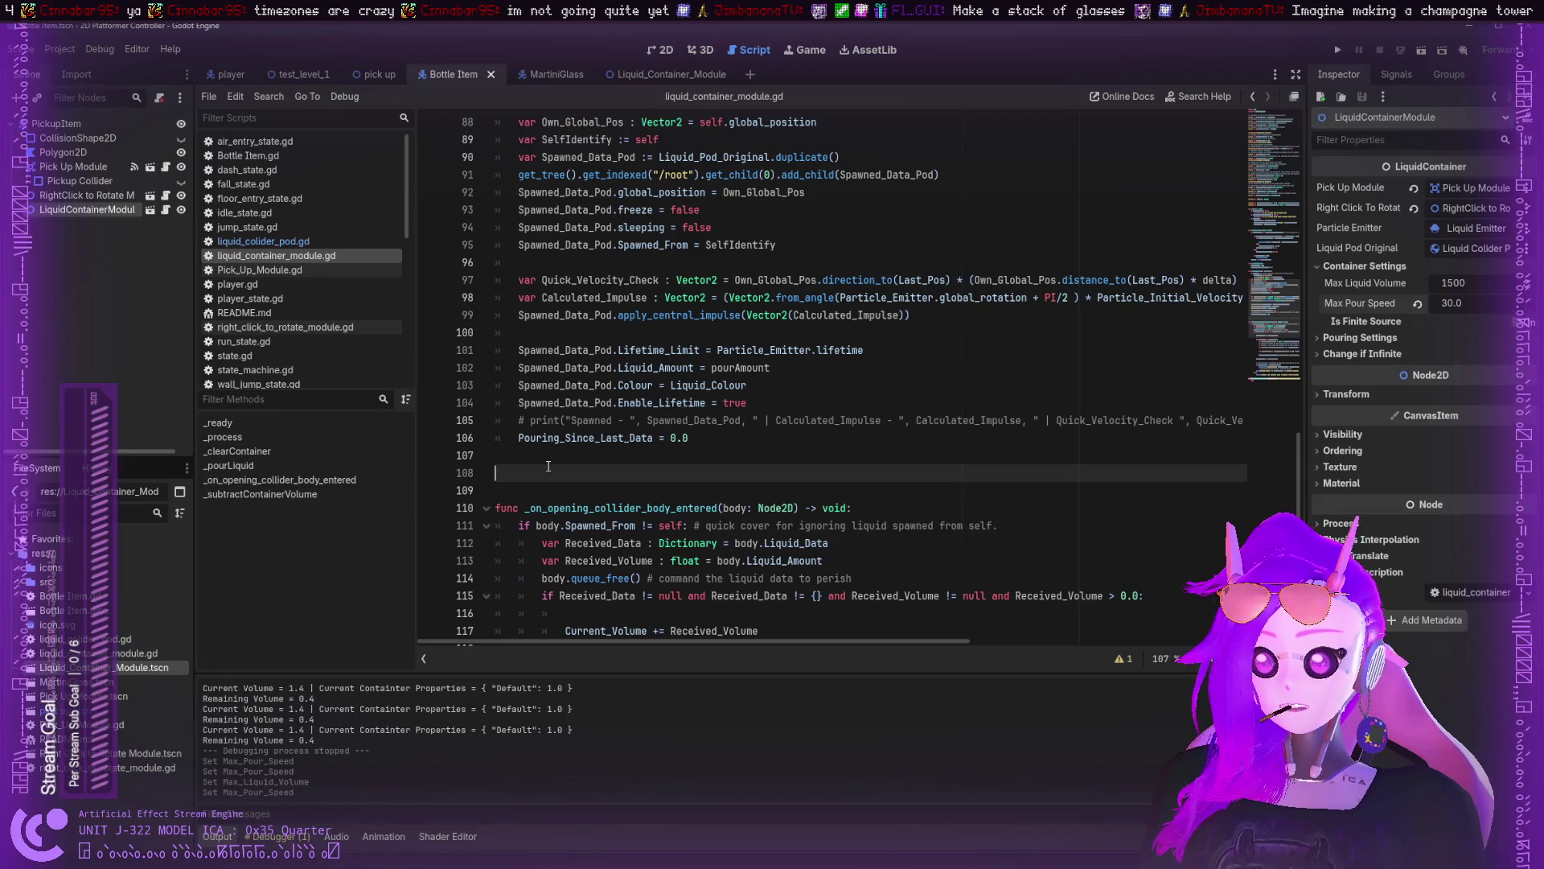
text(_func)
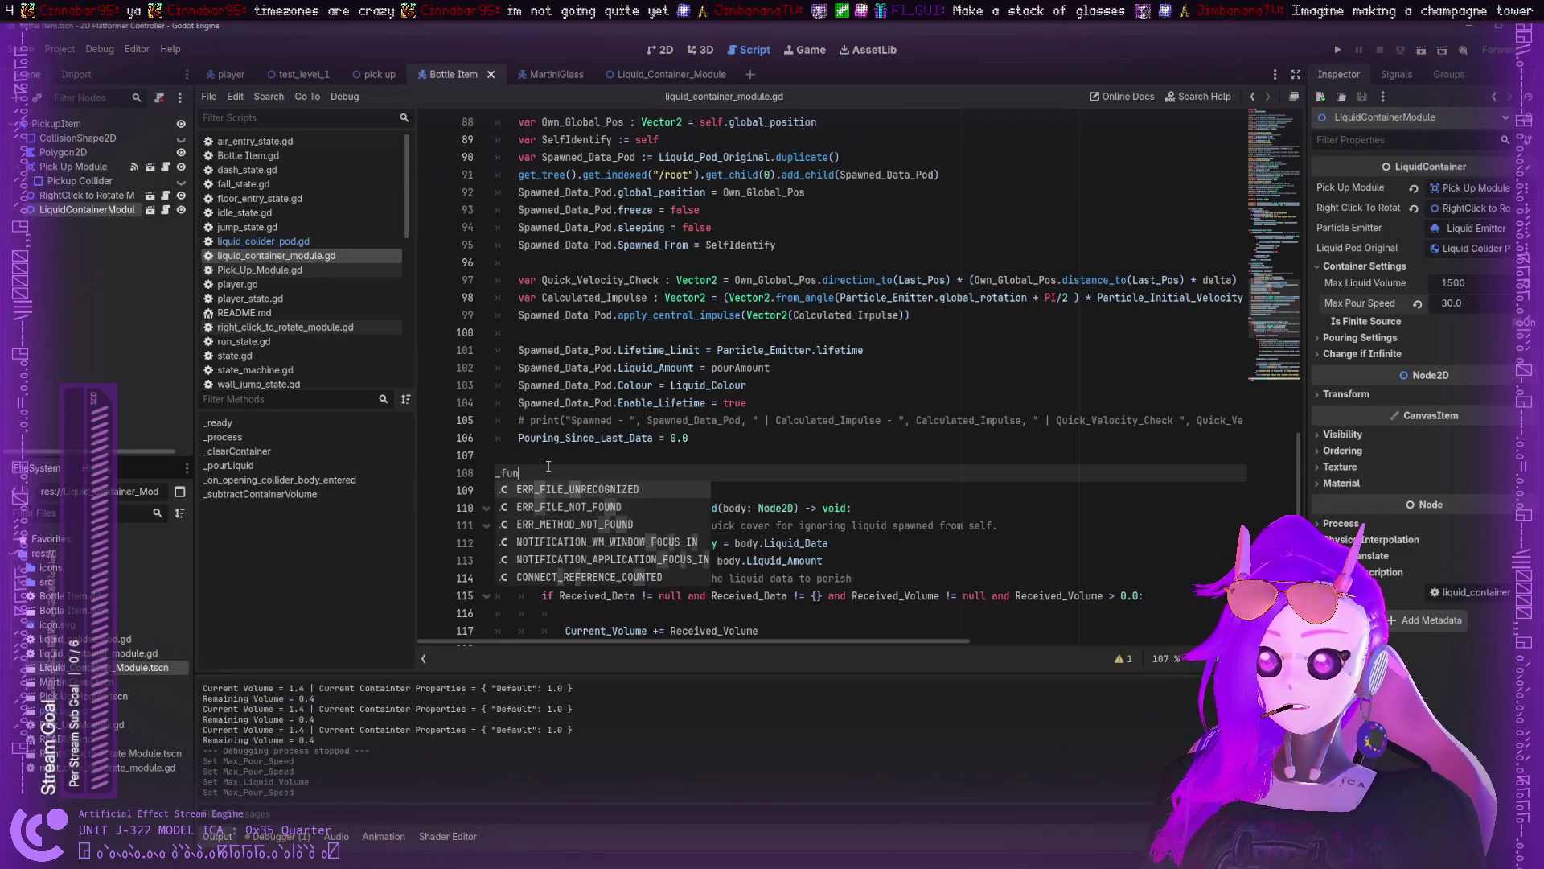
key(BackSpace)
key(BackSpace)
key(BackSpace)
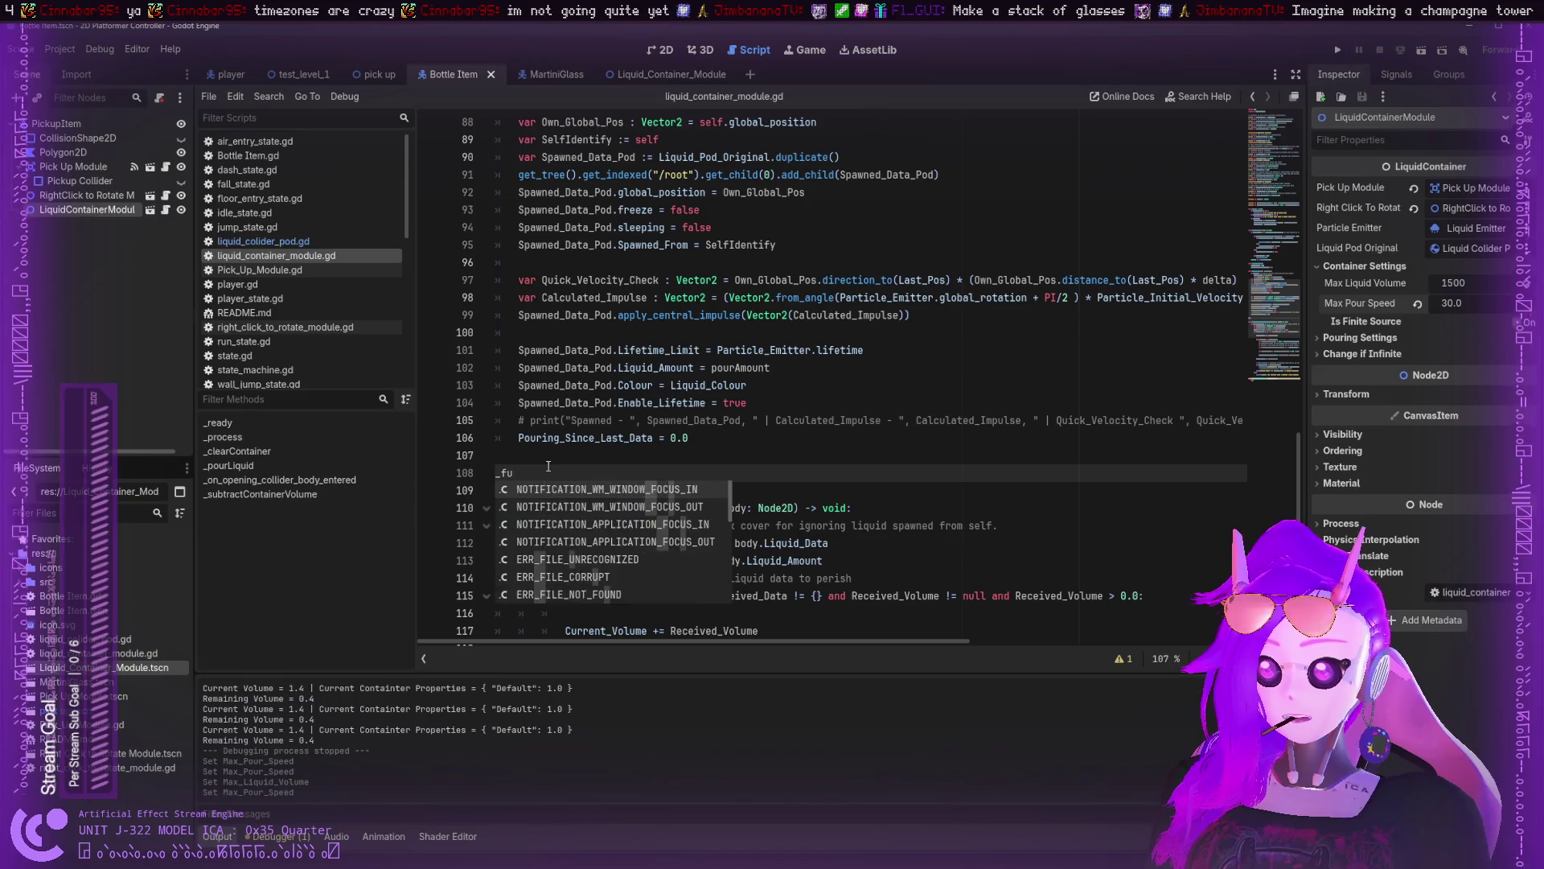
text(func _Reset)
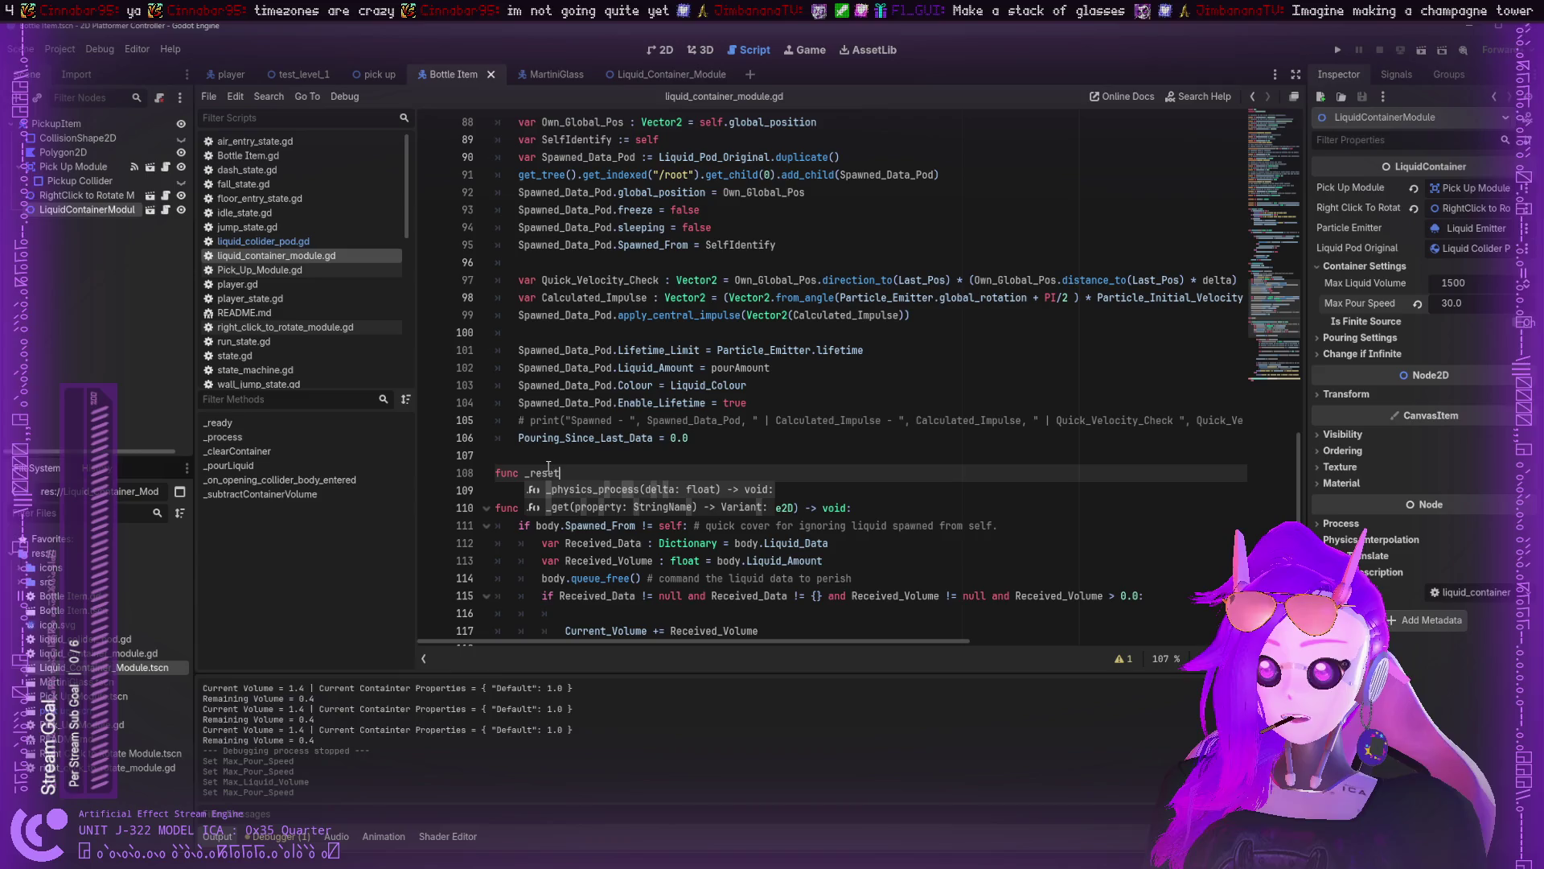
key(Escape)
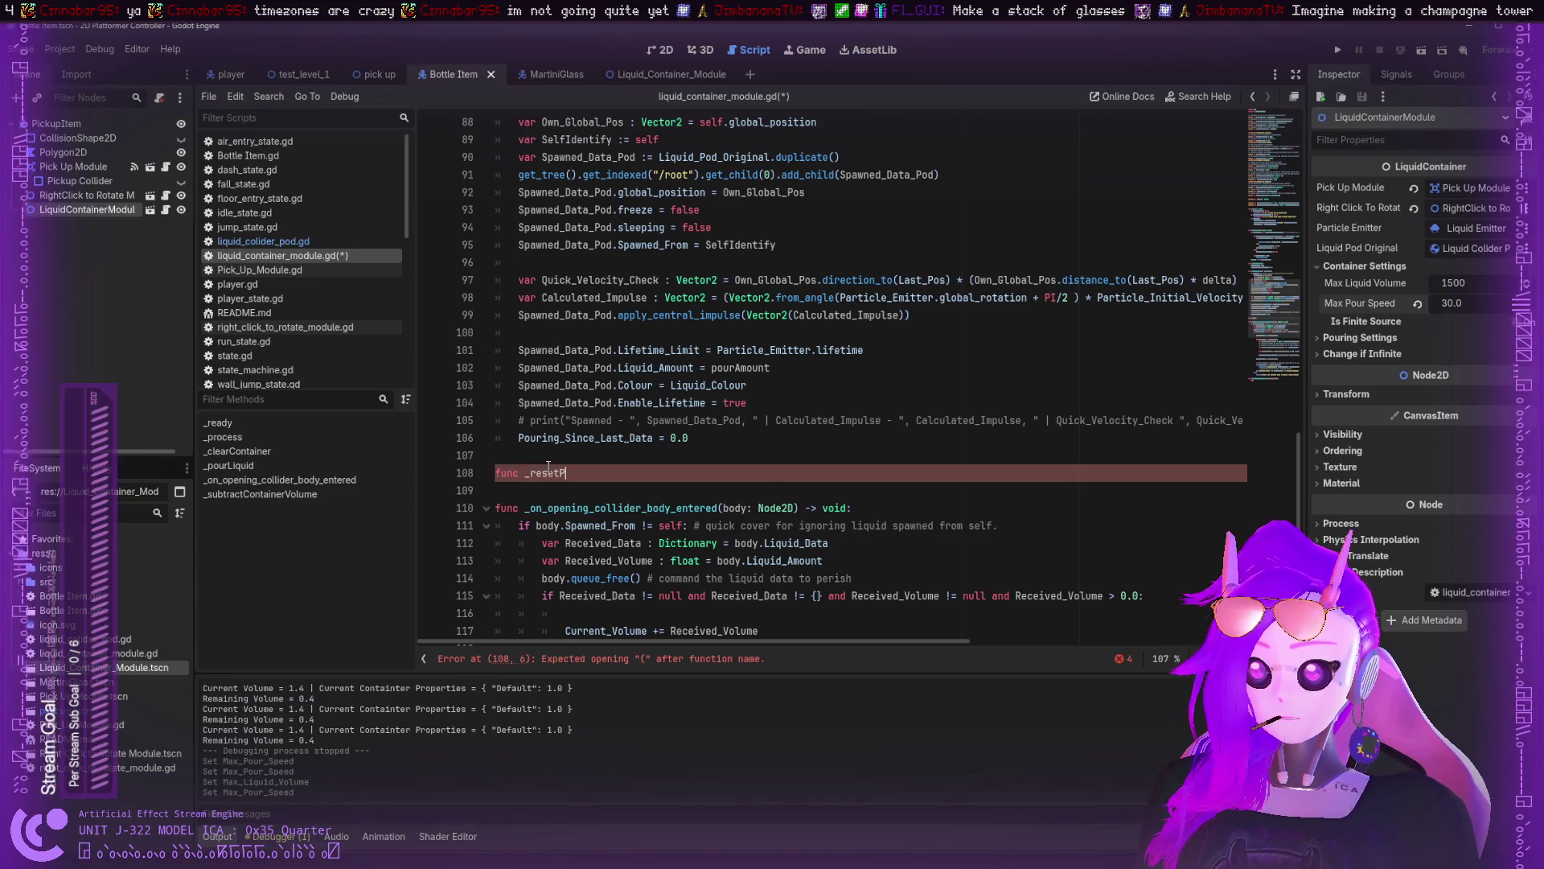
text(Pouring)
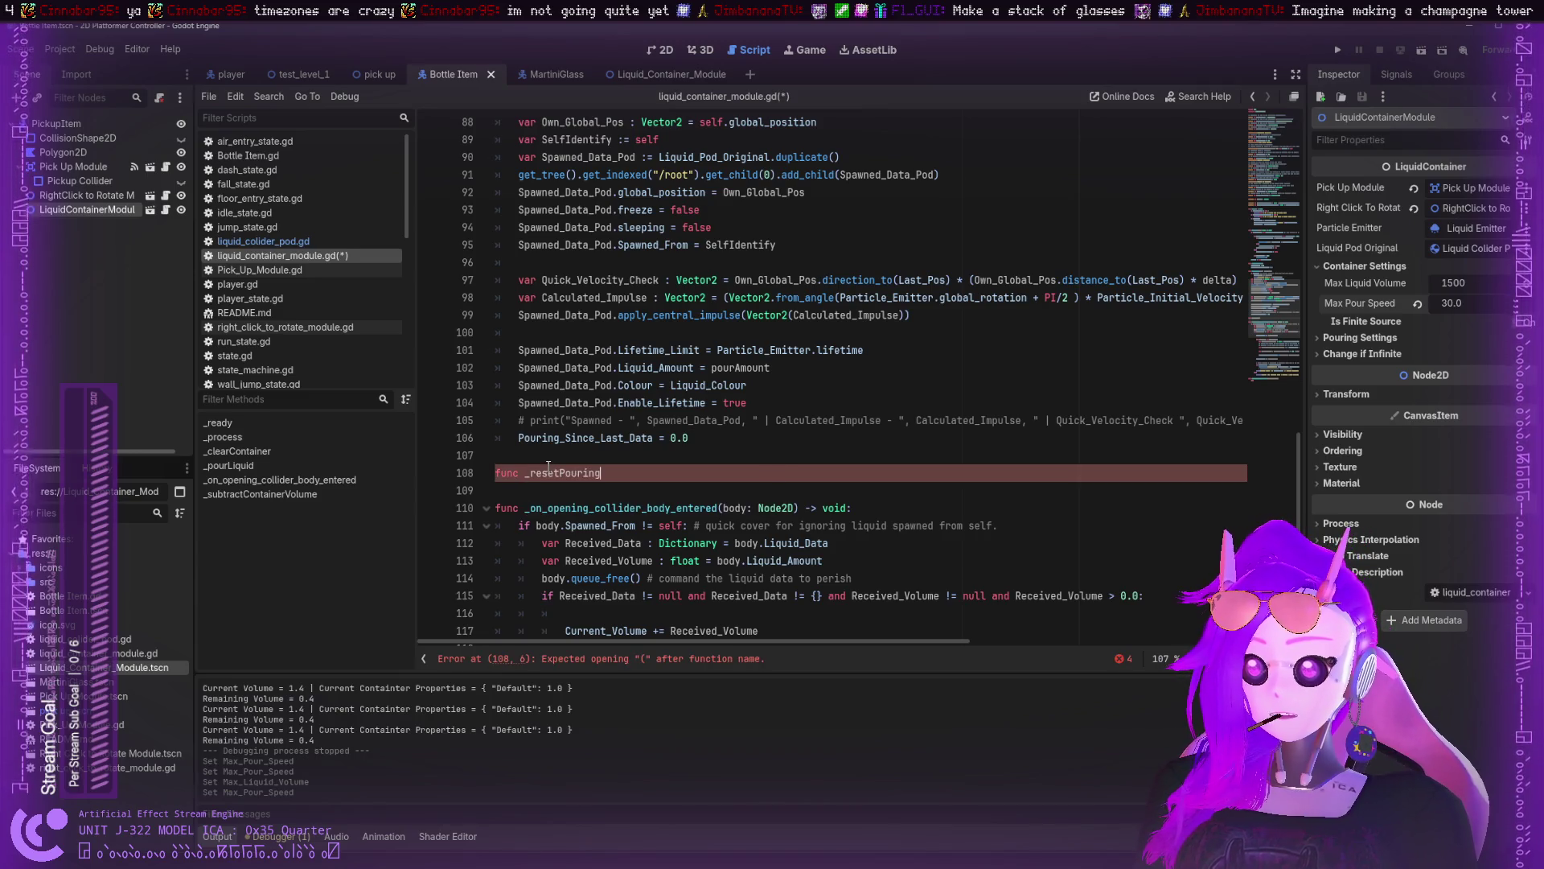
text(SinceLast)
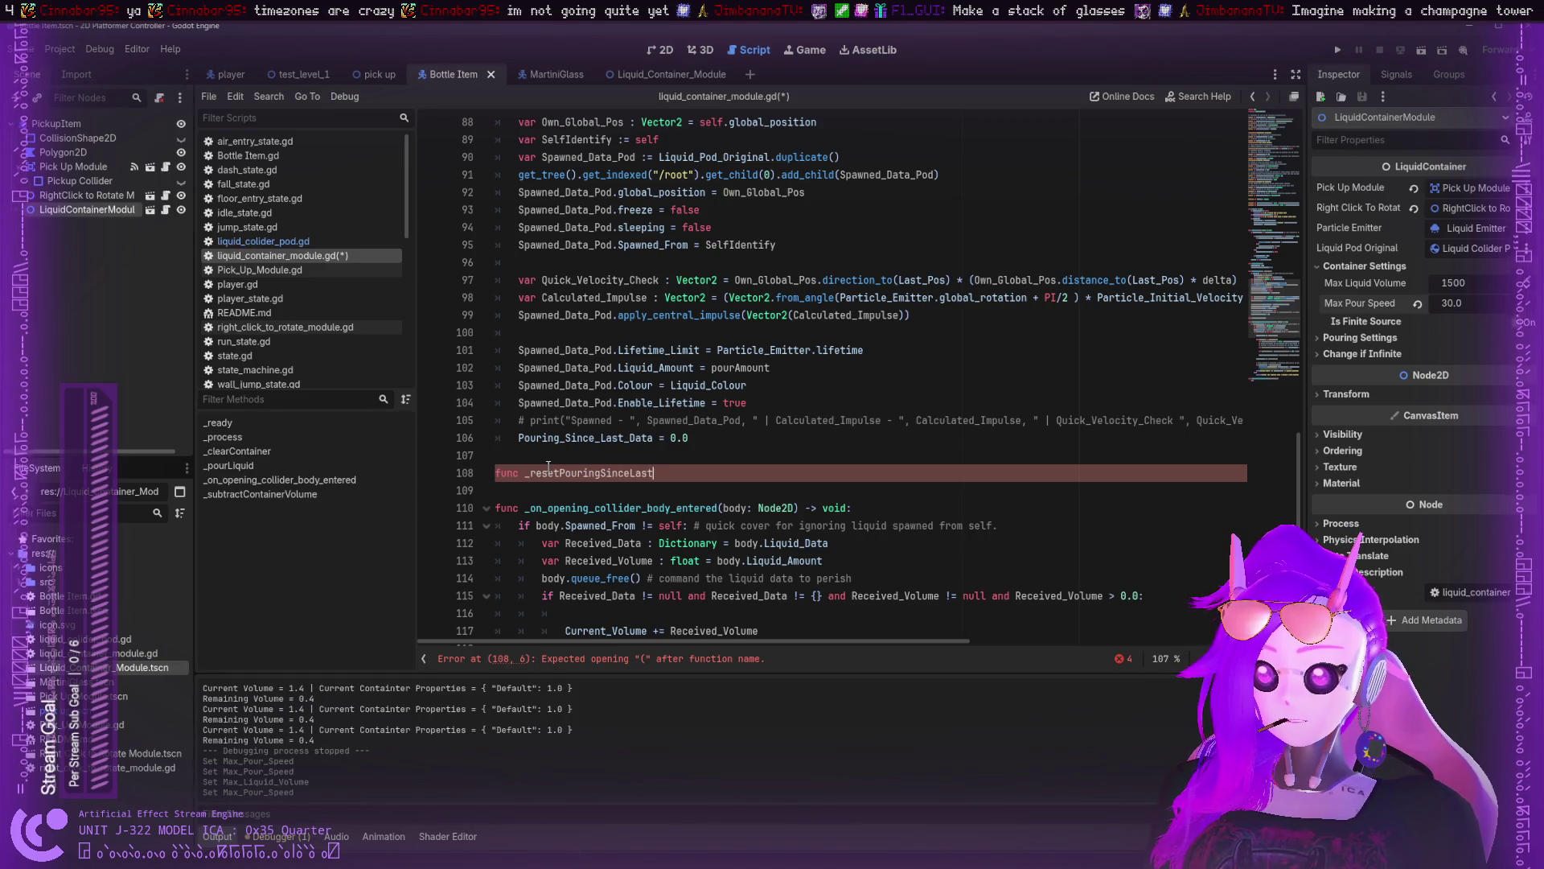
text(DataTimer)
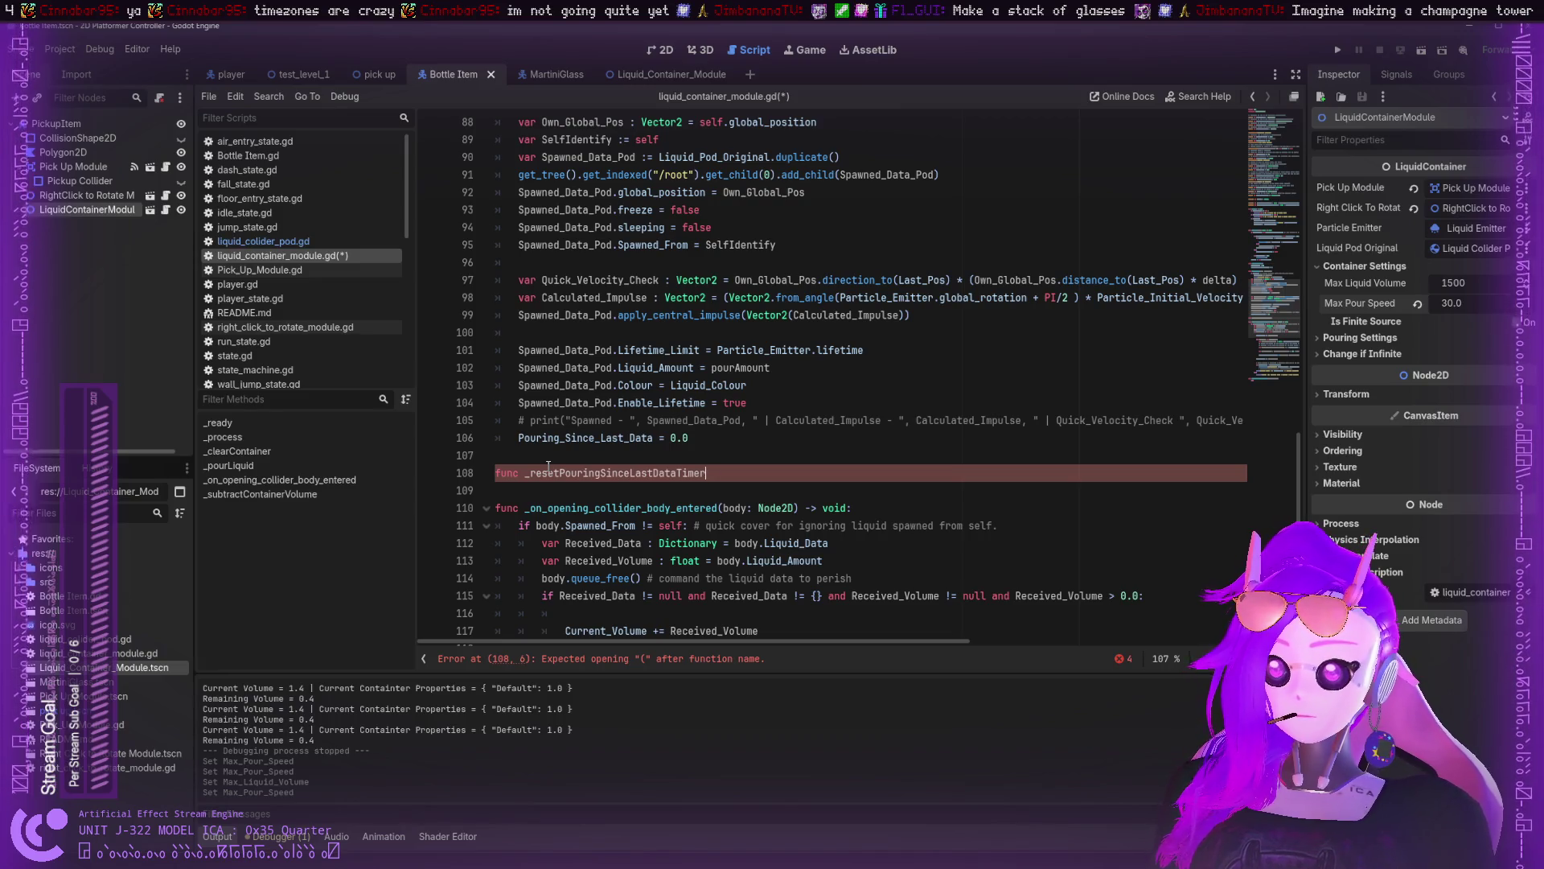
text(:)
key(Return)
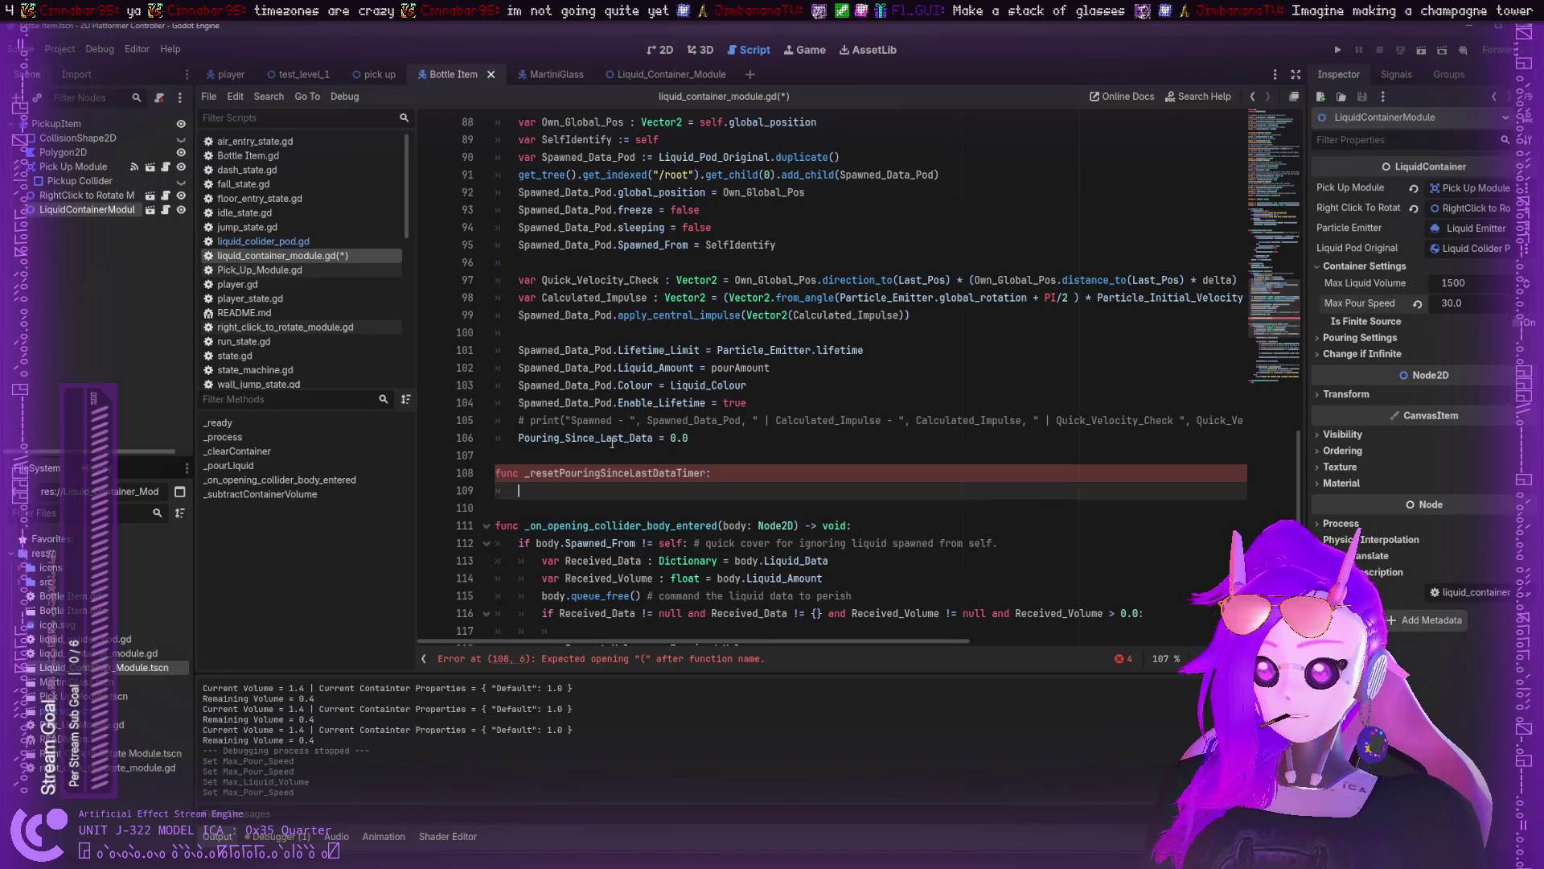
text(Pouring_Since_Last_Data = 0.0)
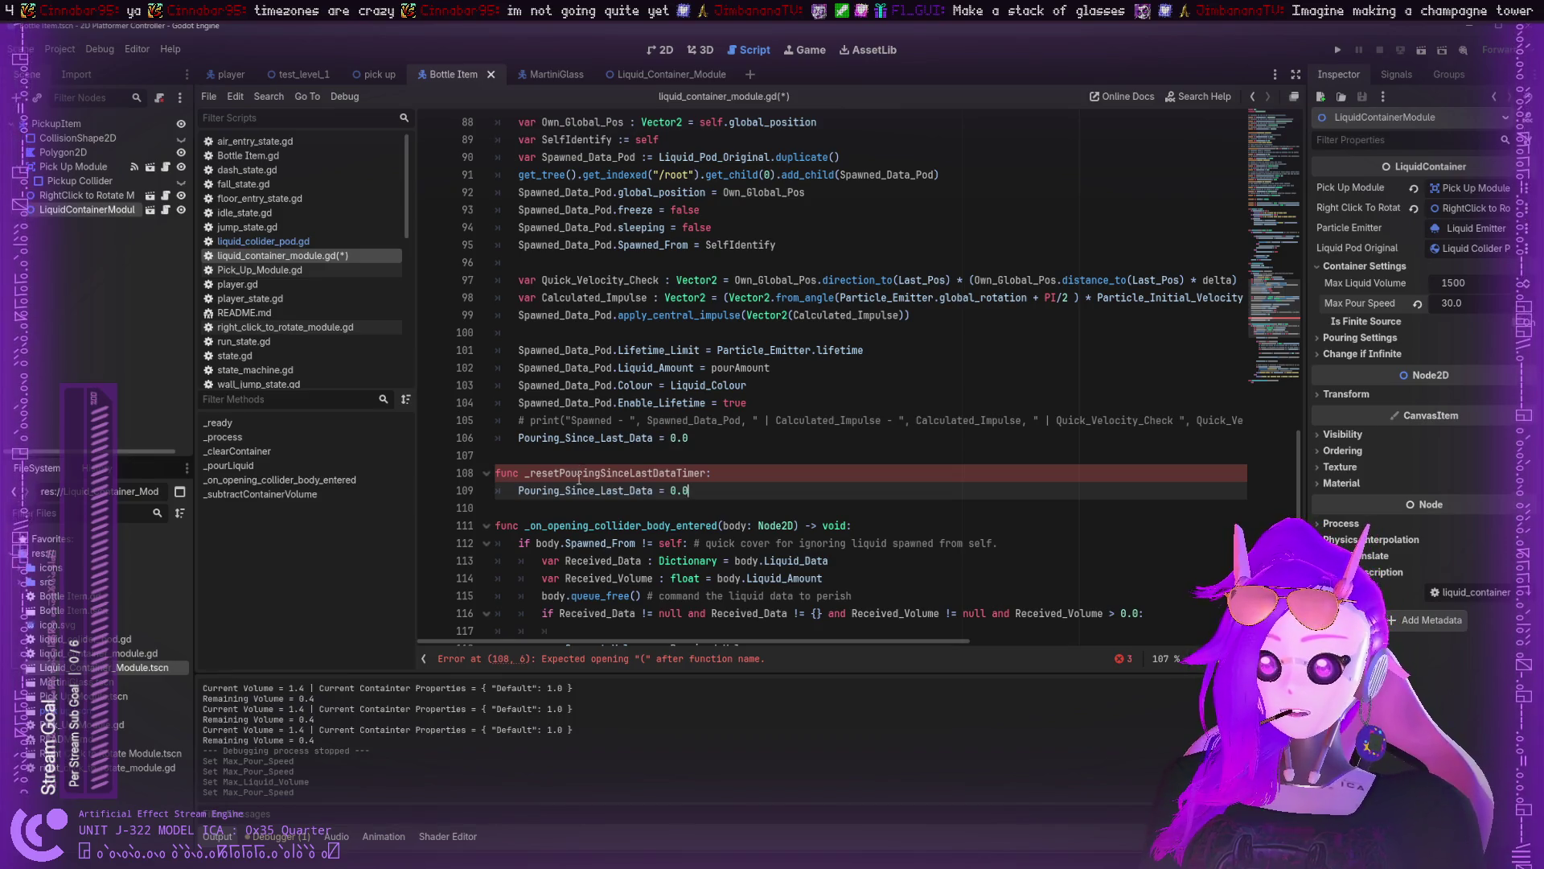
- Fix the header to func _resetPouringSinceLastDataTimer(): and select the call for copying
click(709, 473)
key(BackSpace)
text(()
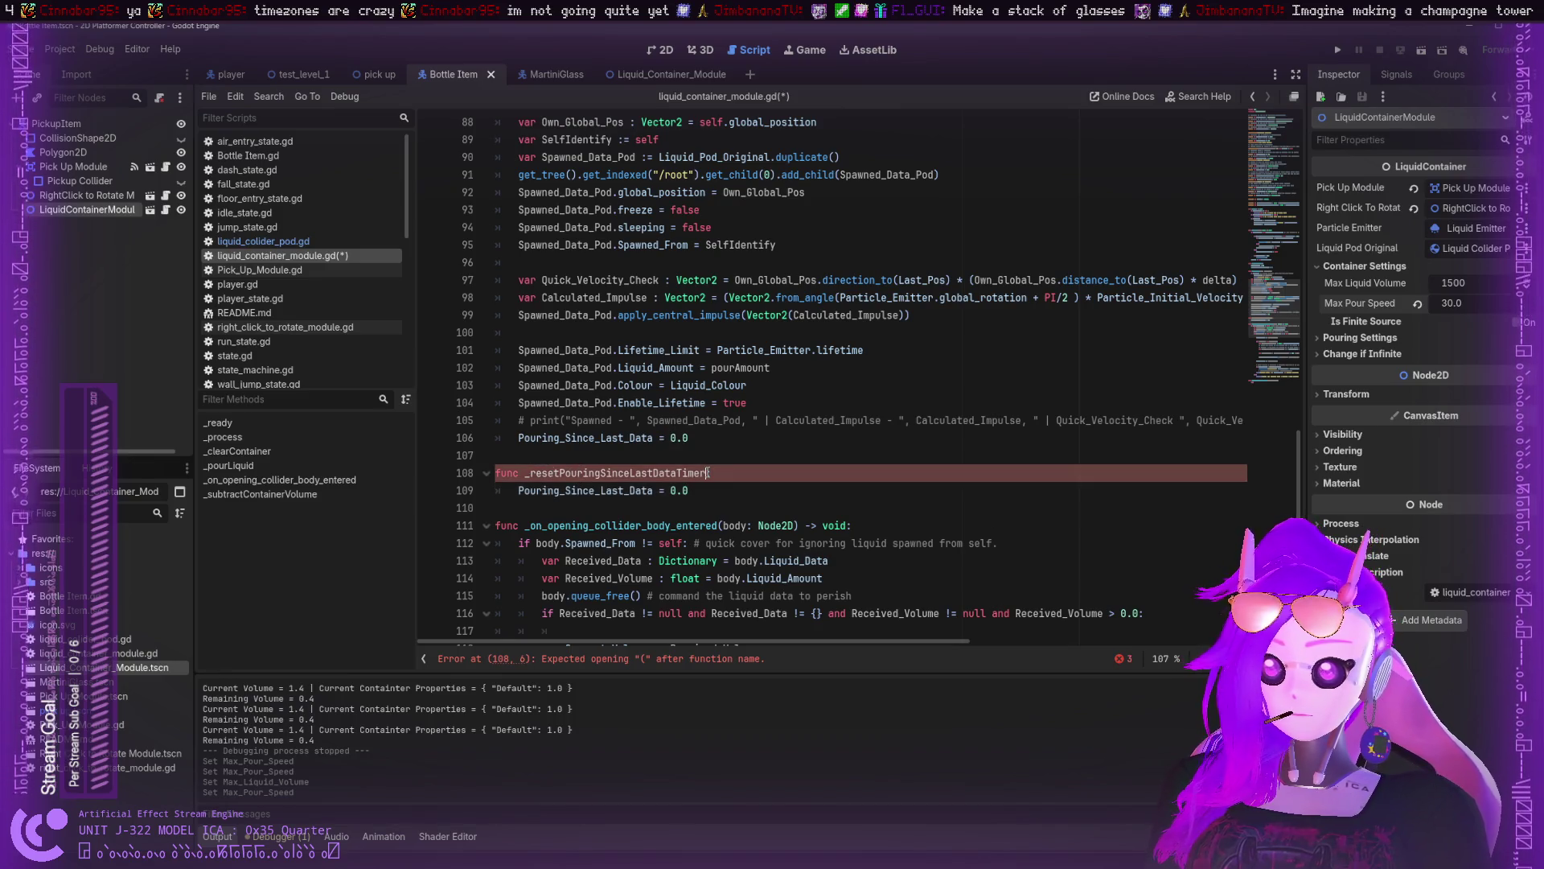
text(()
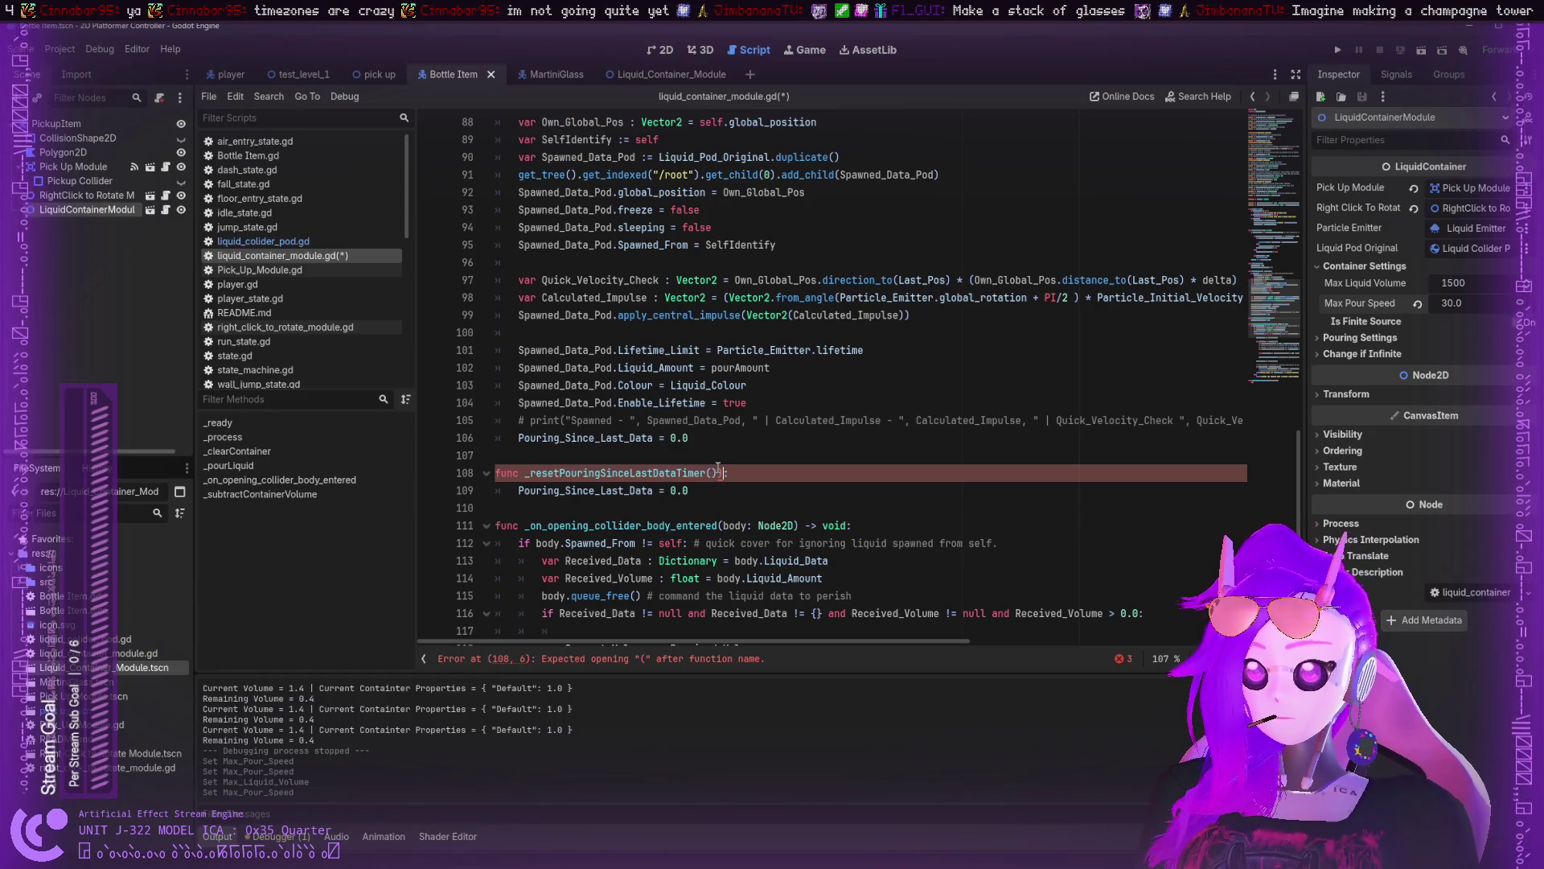
text(:)
drag(706, 473, 636, 473)
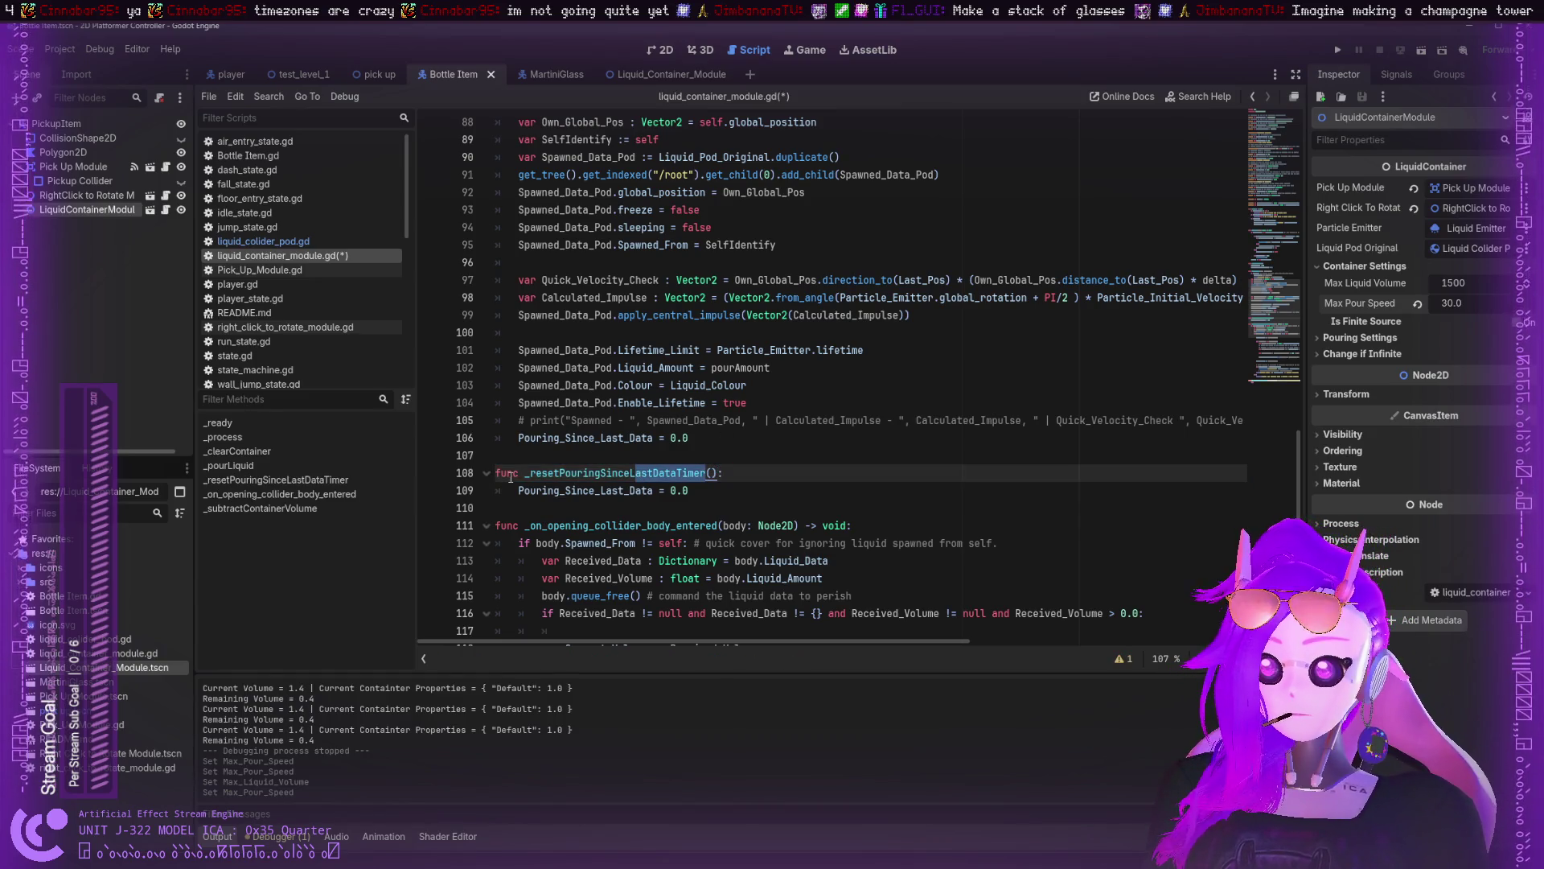
mouse_move(526, 474)
mouse_down()
mouse_move(721, 473)
mouse_move(519, 437)
mouse_up()
scroll(659, 351, up, 5)
scroll(659, 351, up, 6)
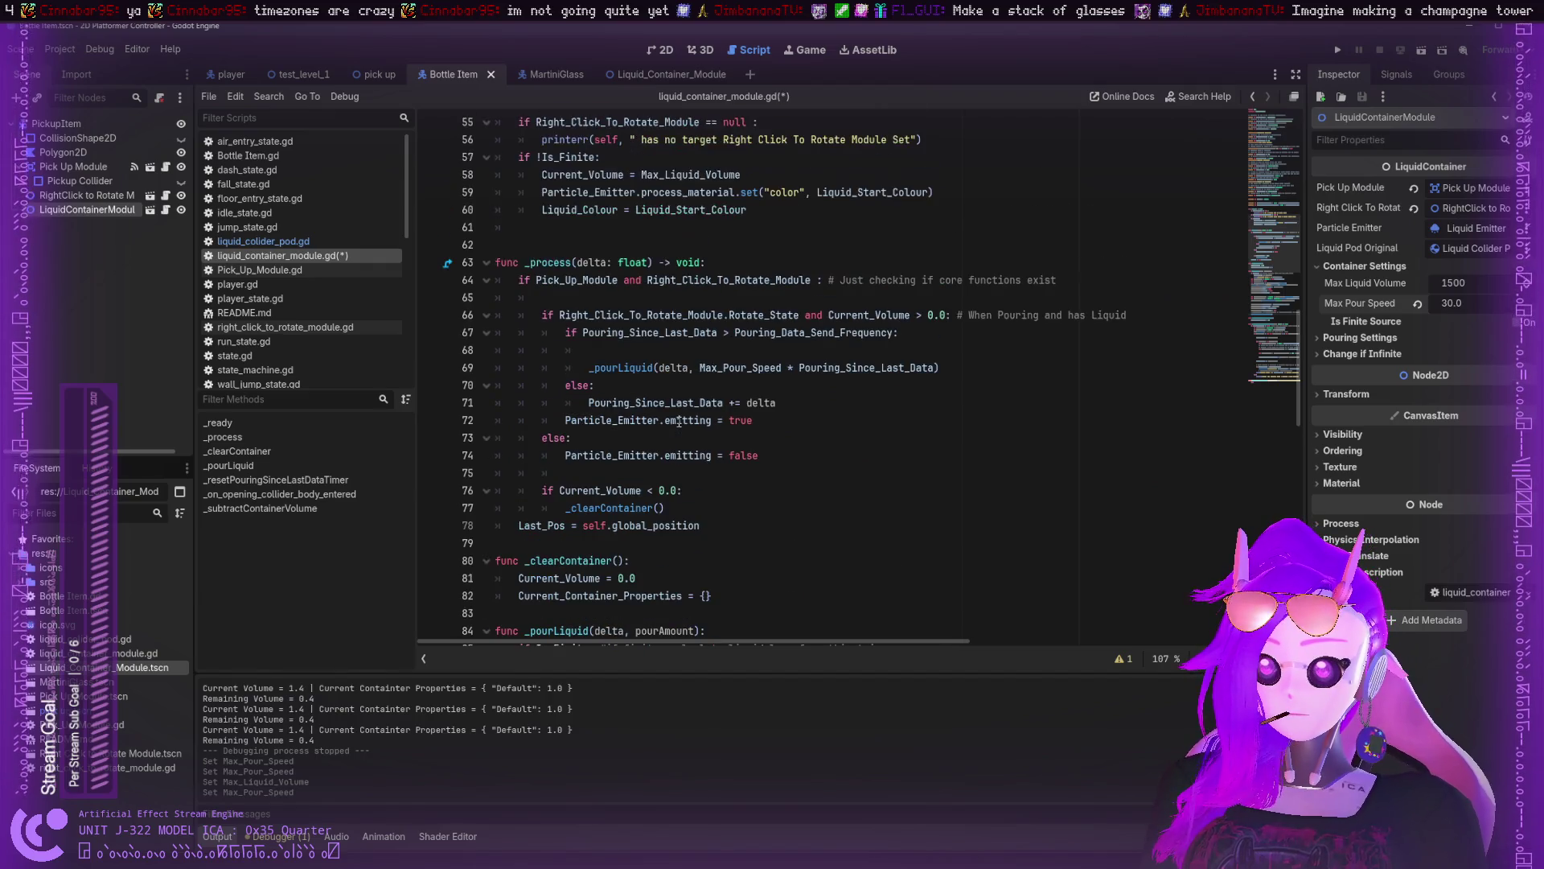
- Fold the reset helper and write a new func _addTimetoPouringSinceLastData() below it
scroll(679, 422, down, 1)
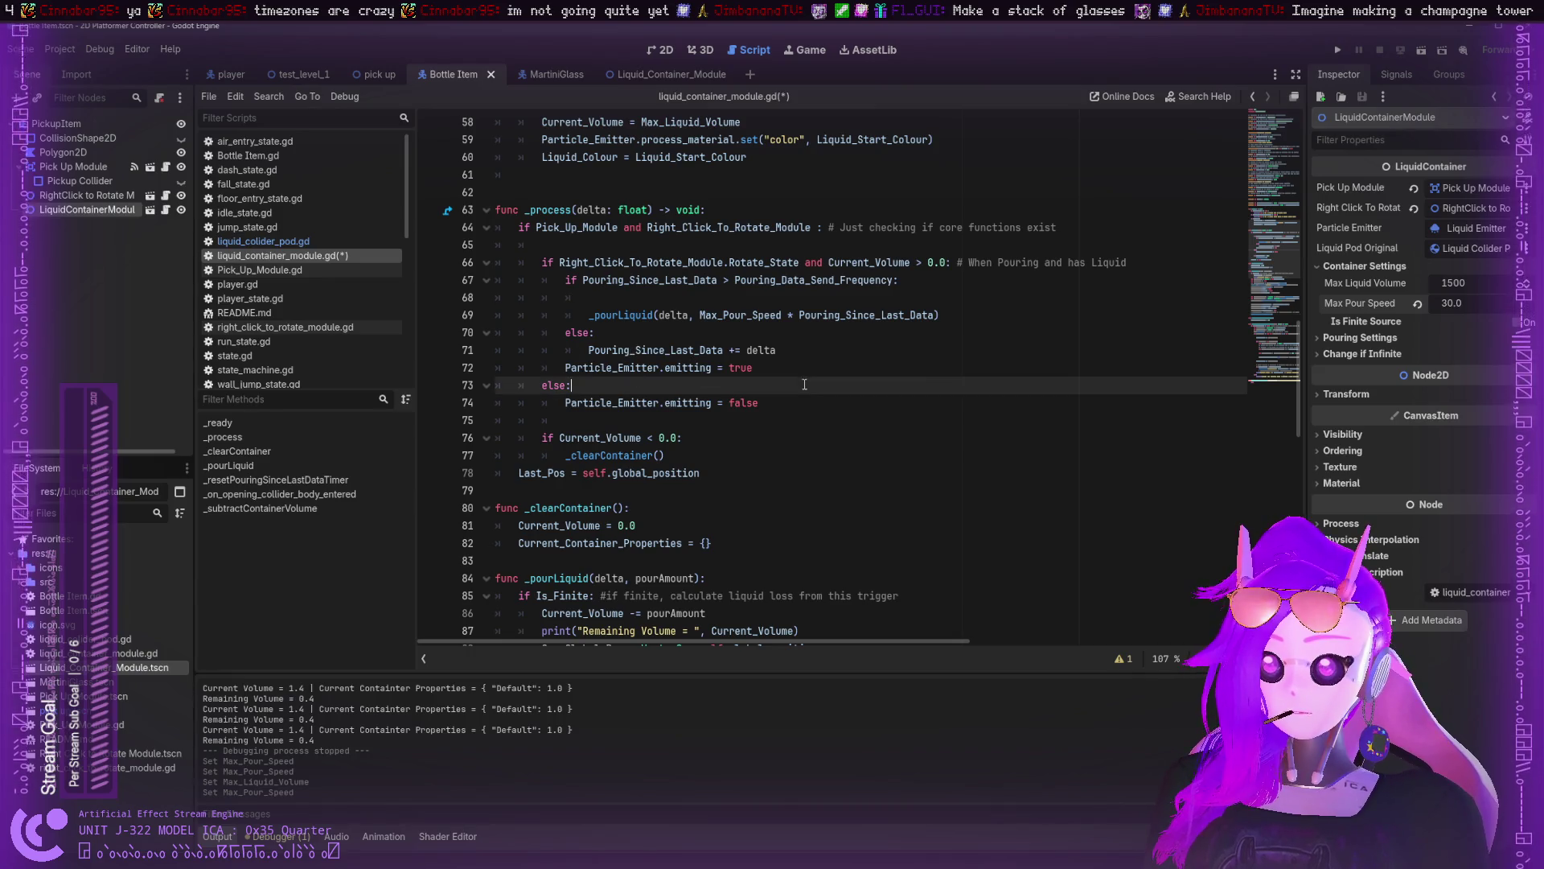
scroll(517, 344, down, 13)
click(486, 315)
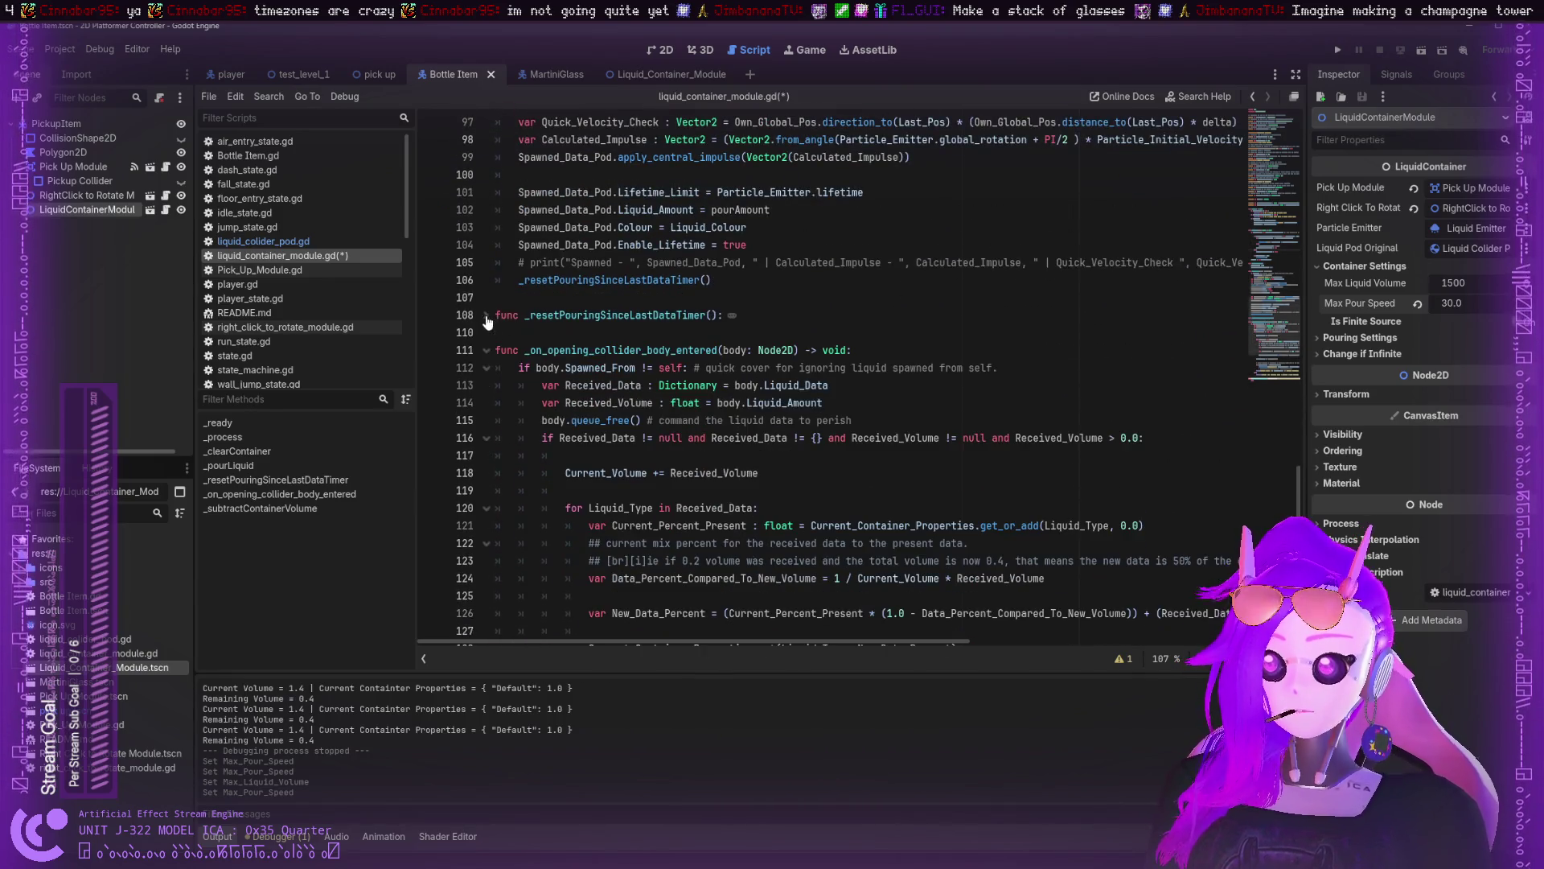
click(735, 331)
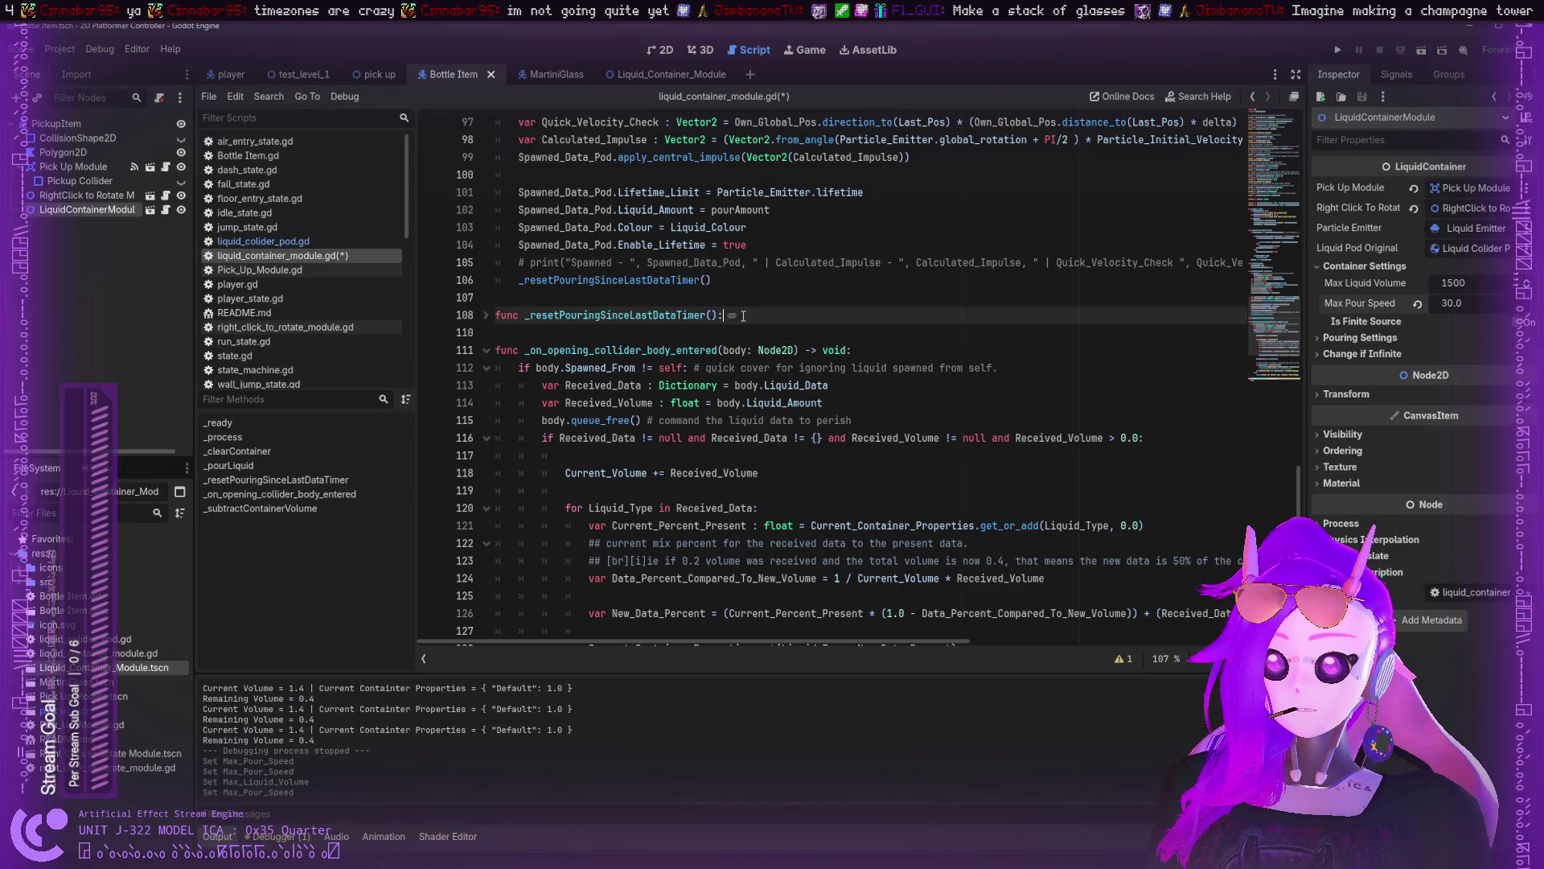
key(Return)
key(Up)
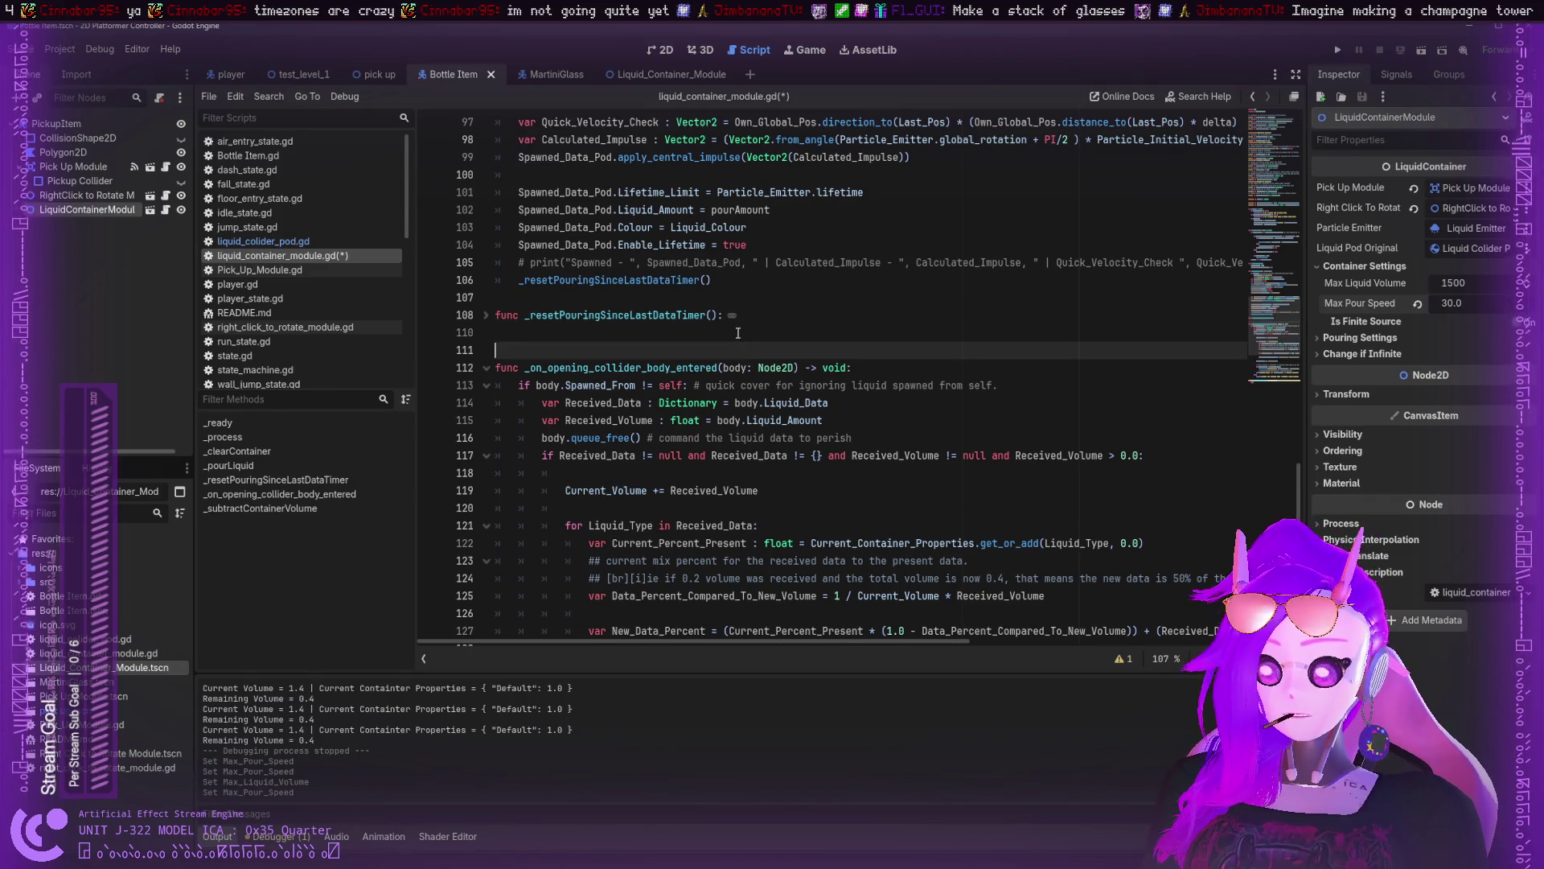
text(func _)
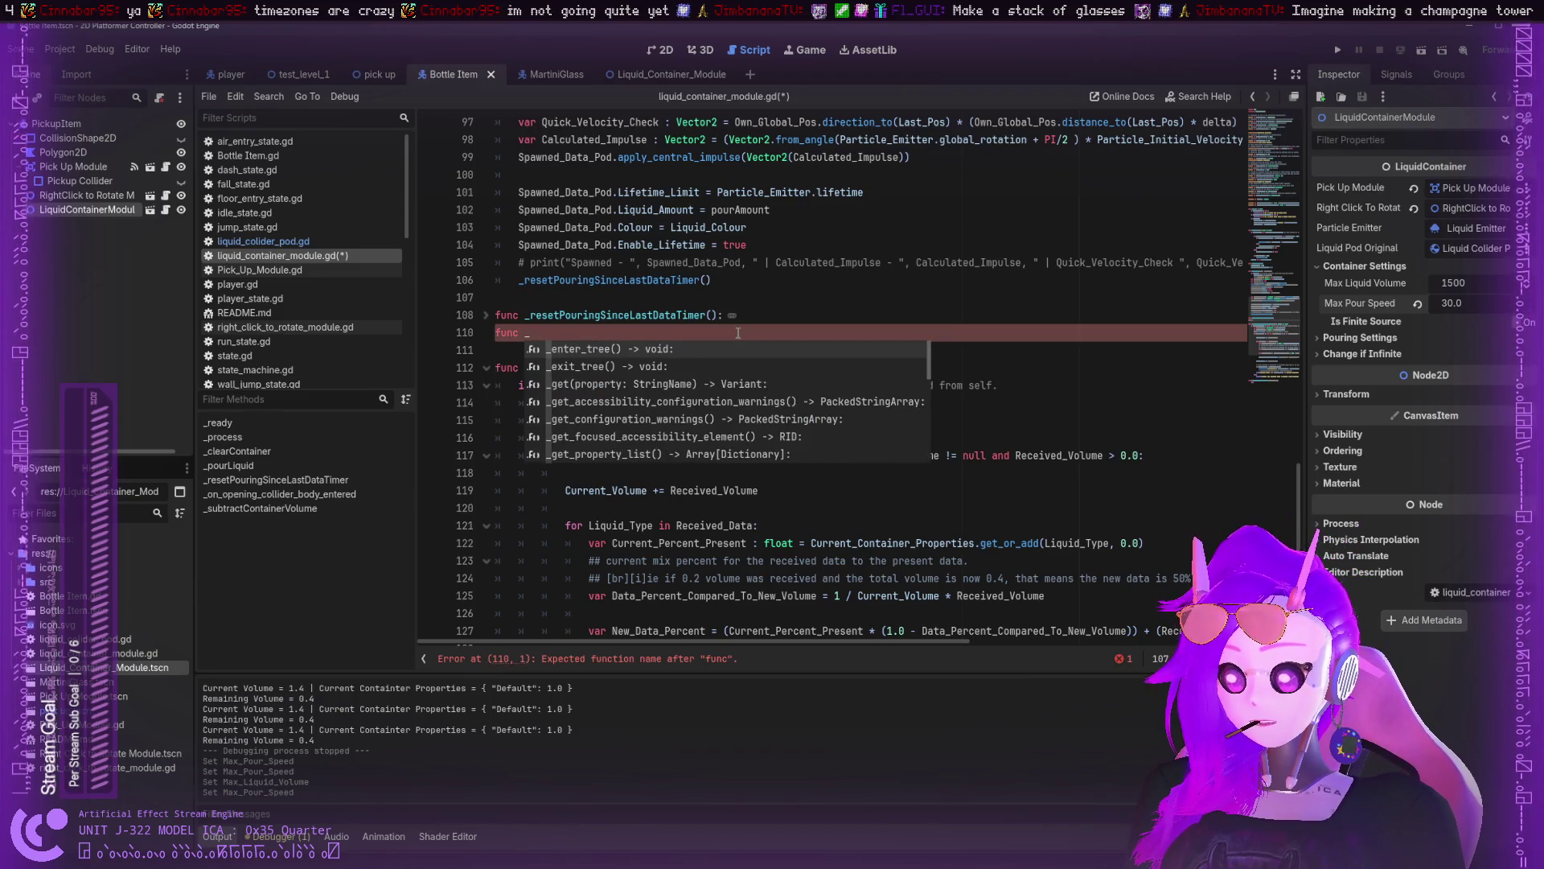
text(addto)
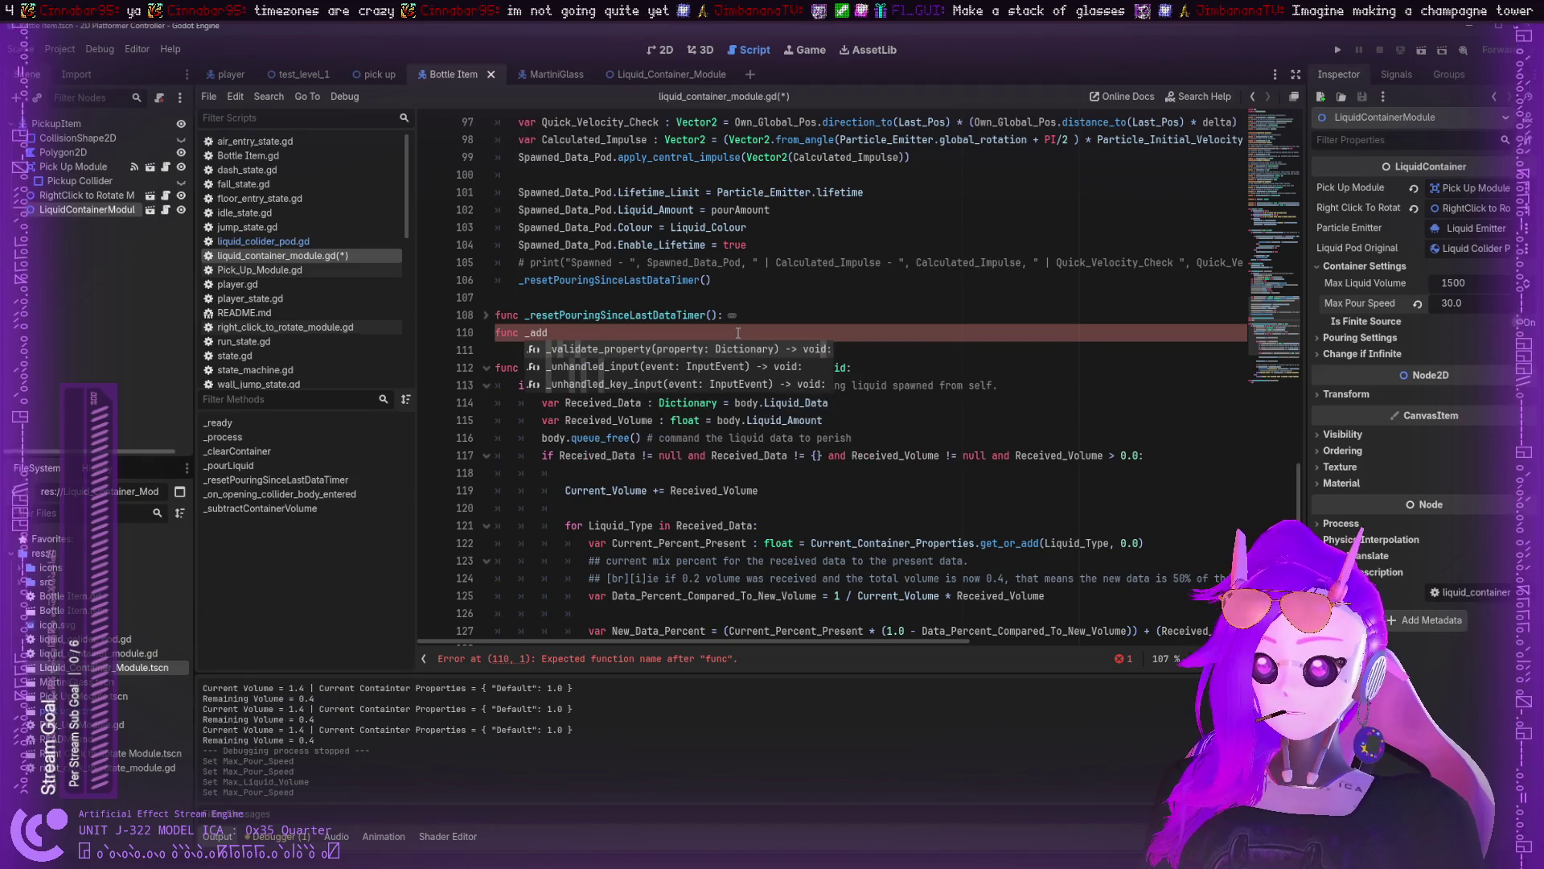
key(BackSpace)
key(BackSpace)
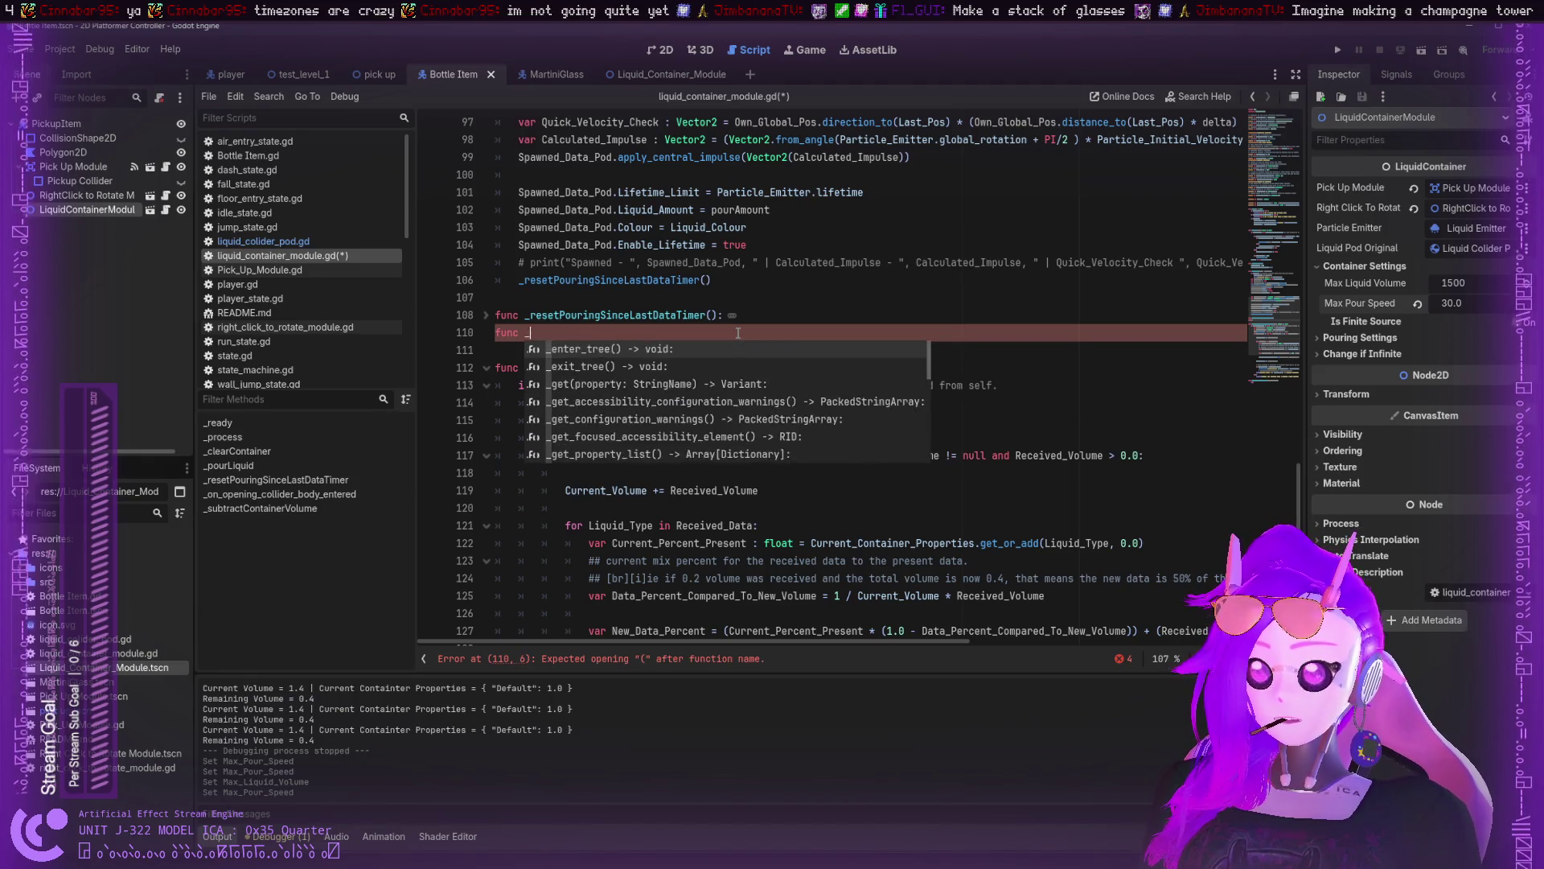
text(TimetoPouringSinceLastData)
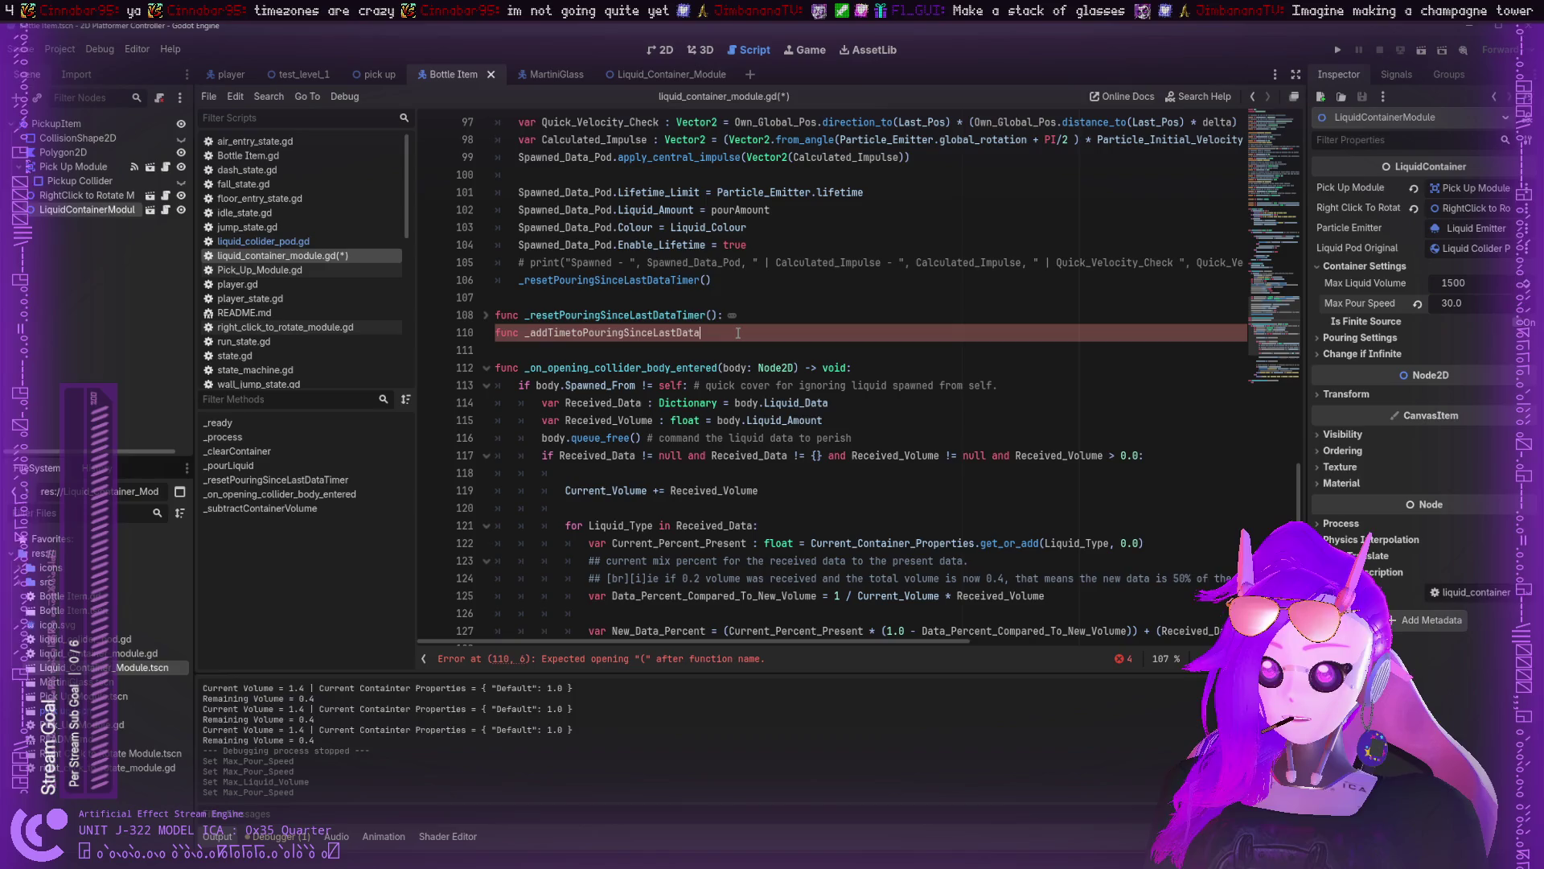
text(())
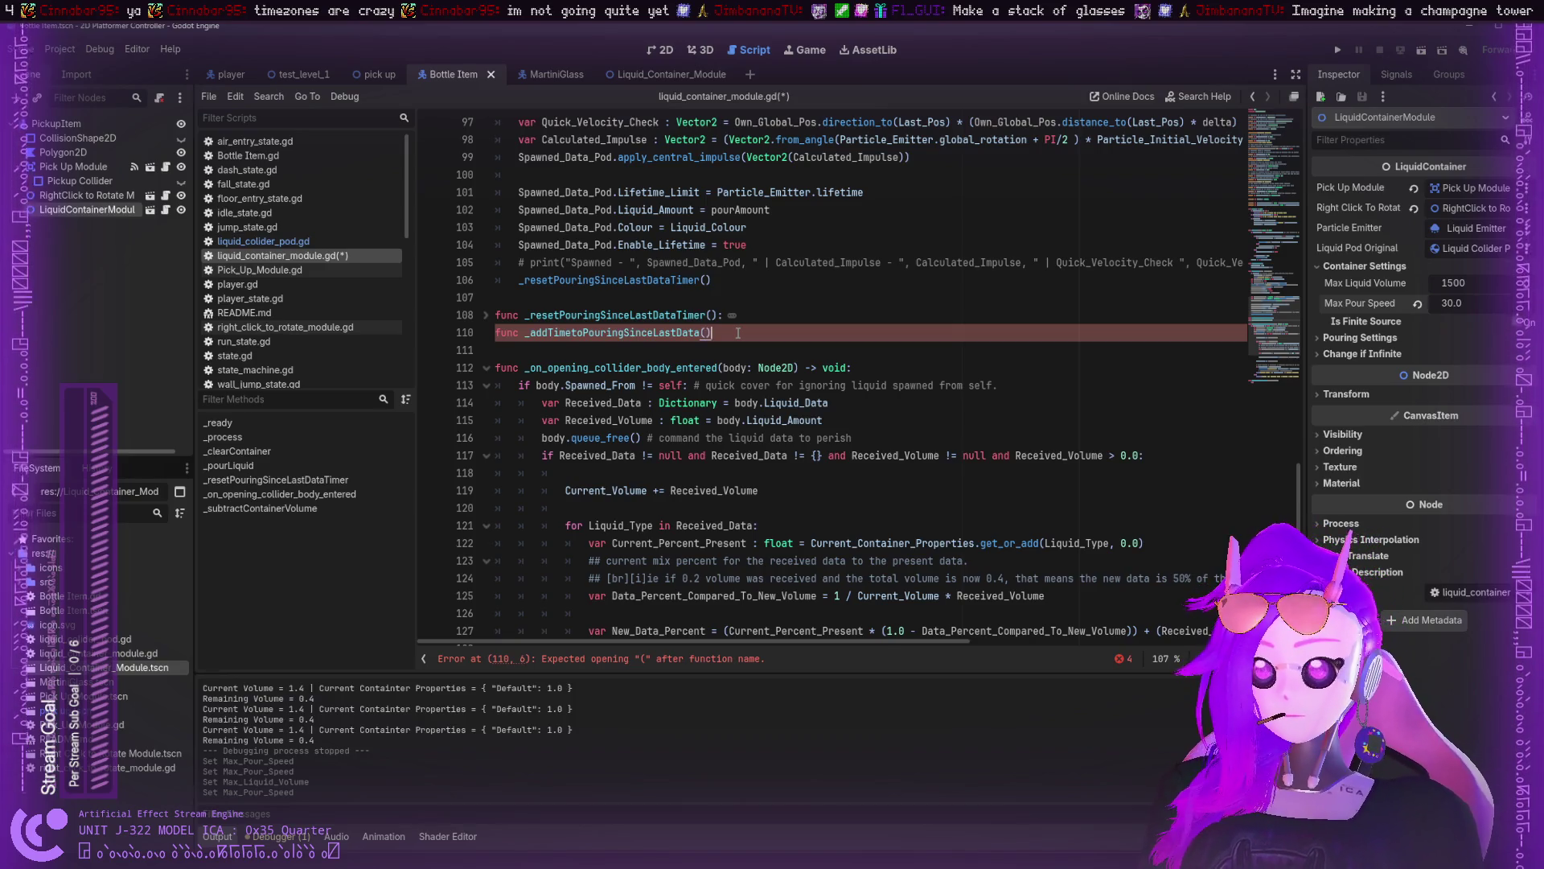
text(:)
key(Return)
text(_resetPouringSinceLastDataTimer())
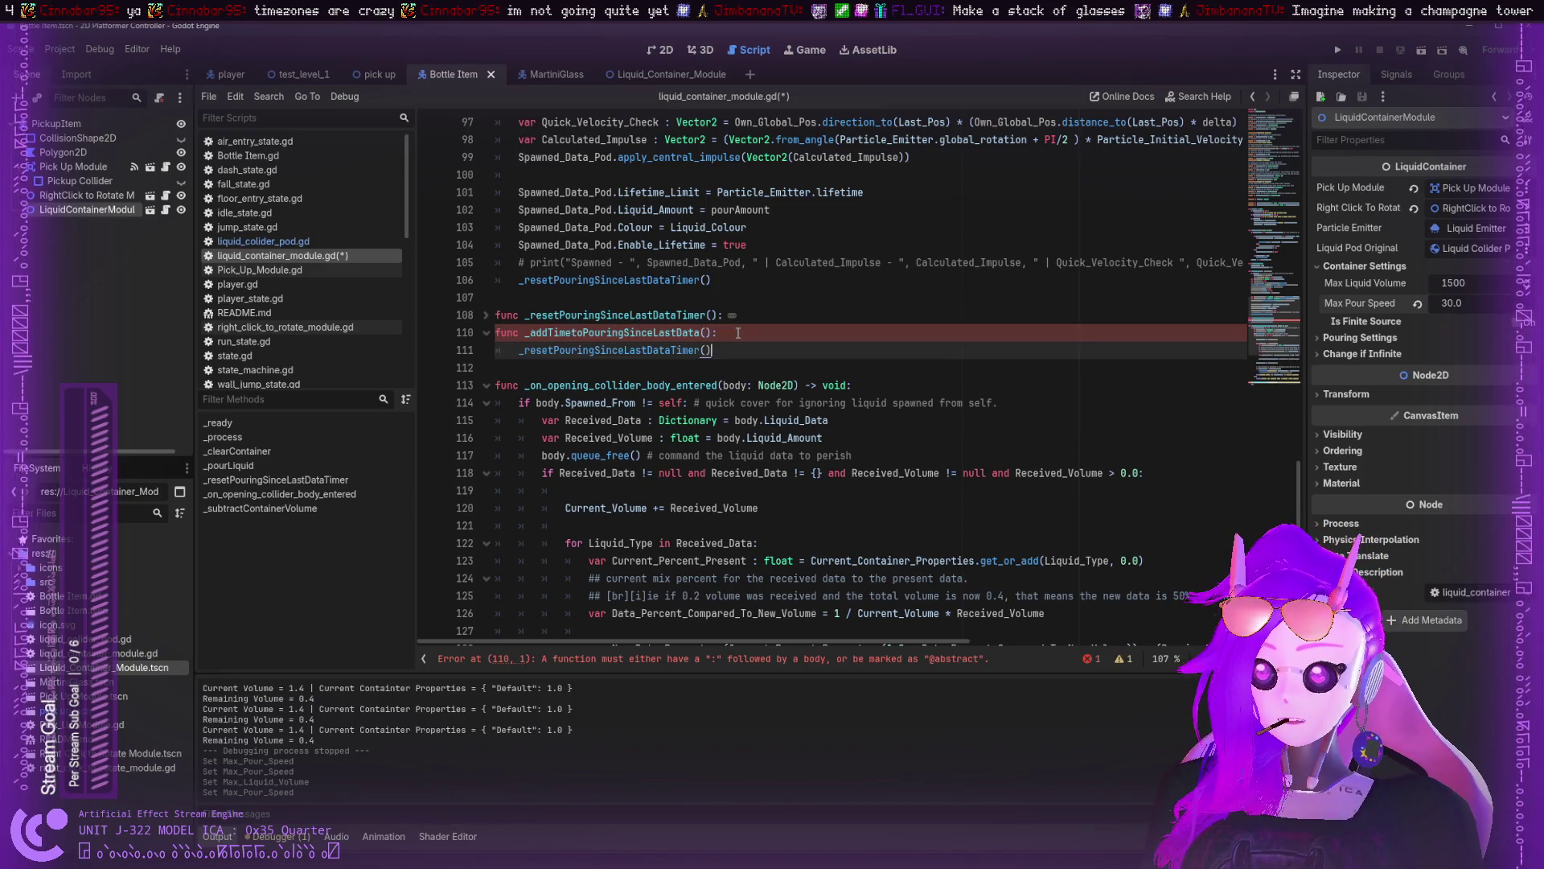
- Paste the Pouring_Since_Last_Data += delta line into the new function's body
scroll(737, 332, up, 8)
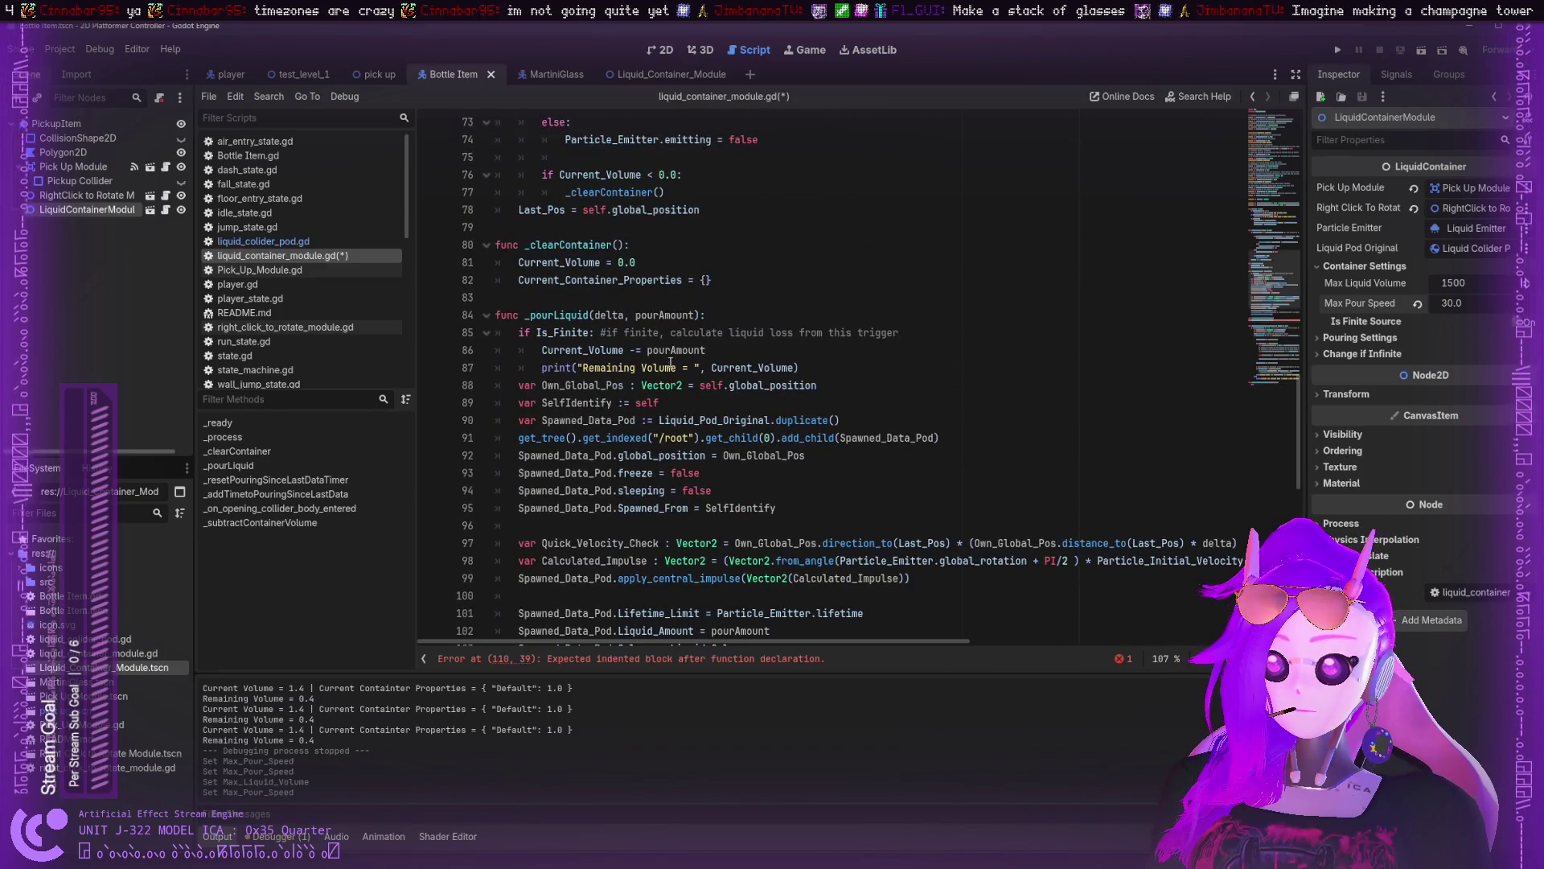
scroll(695, 419, up, 4)
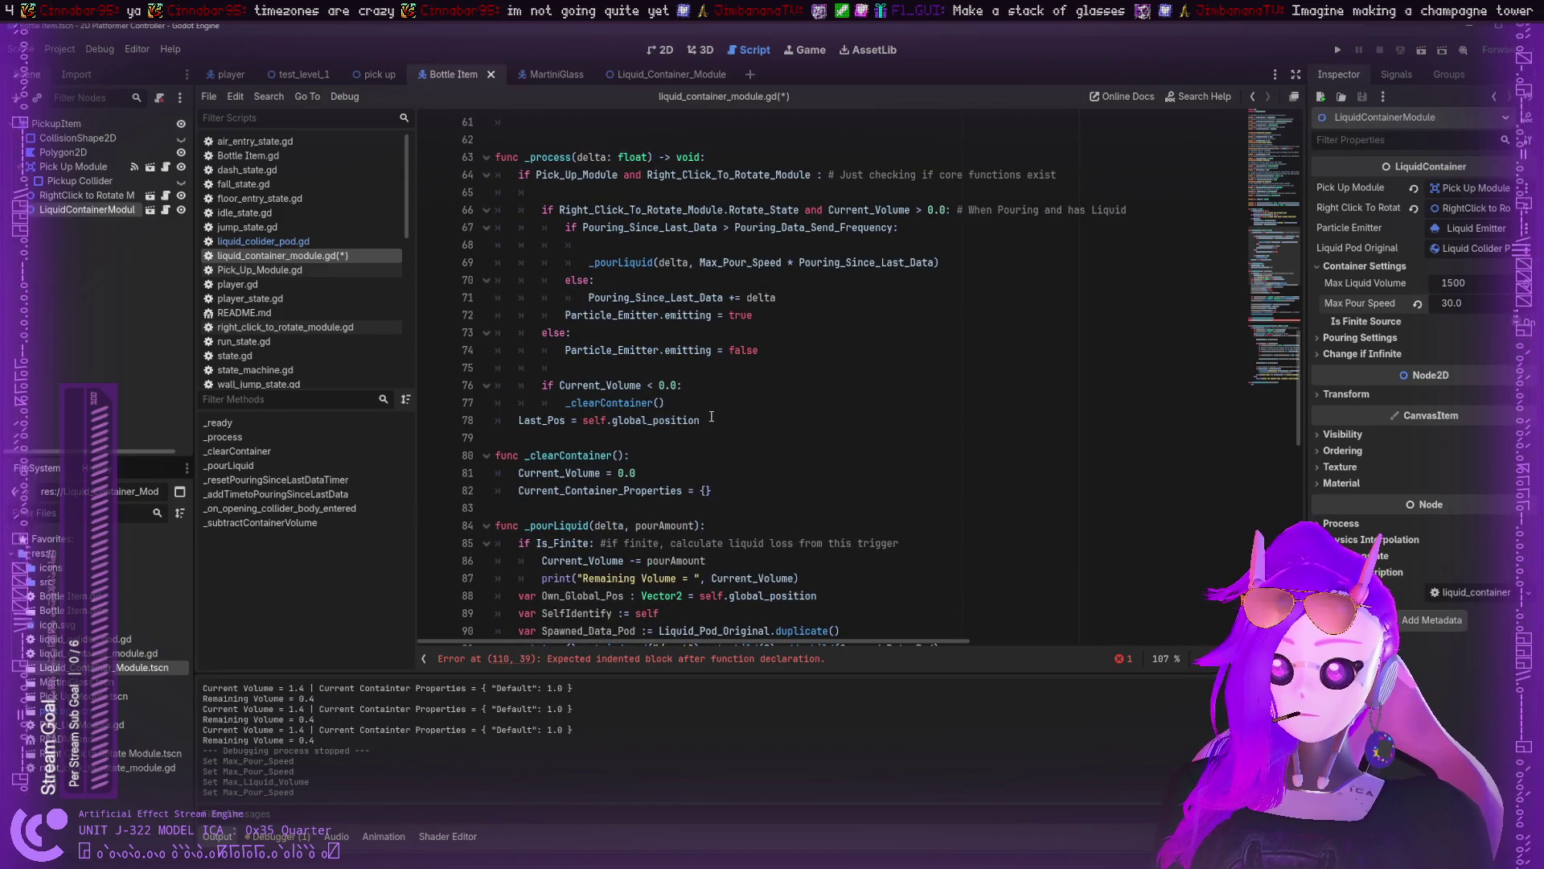
drag(789, 299, 589, 298)
key(ctrl+c)
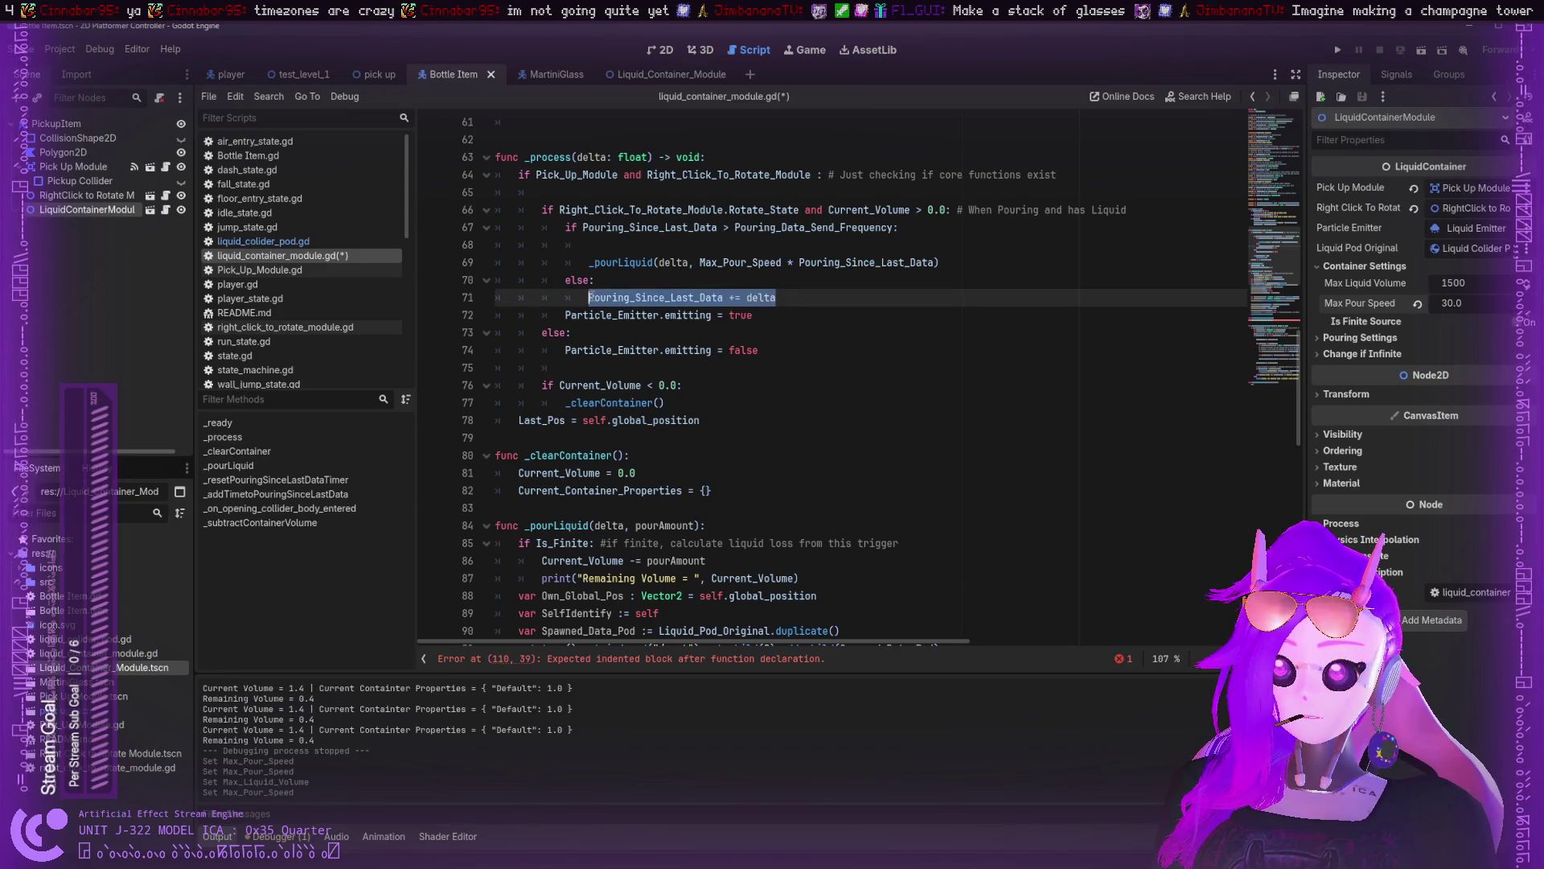
scroll(670, 354, down, 4)
scroll(670, 354, down, 6)
drag(734, 437, 524, 438)
click(567, 457)
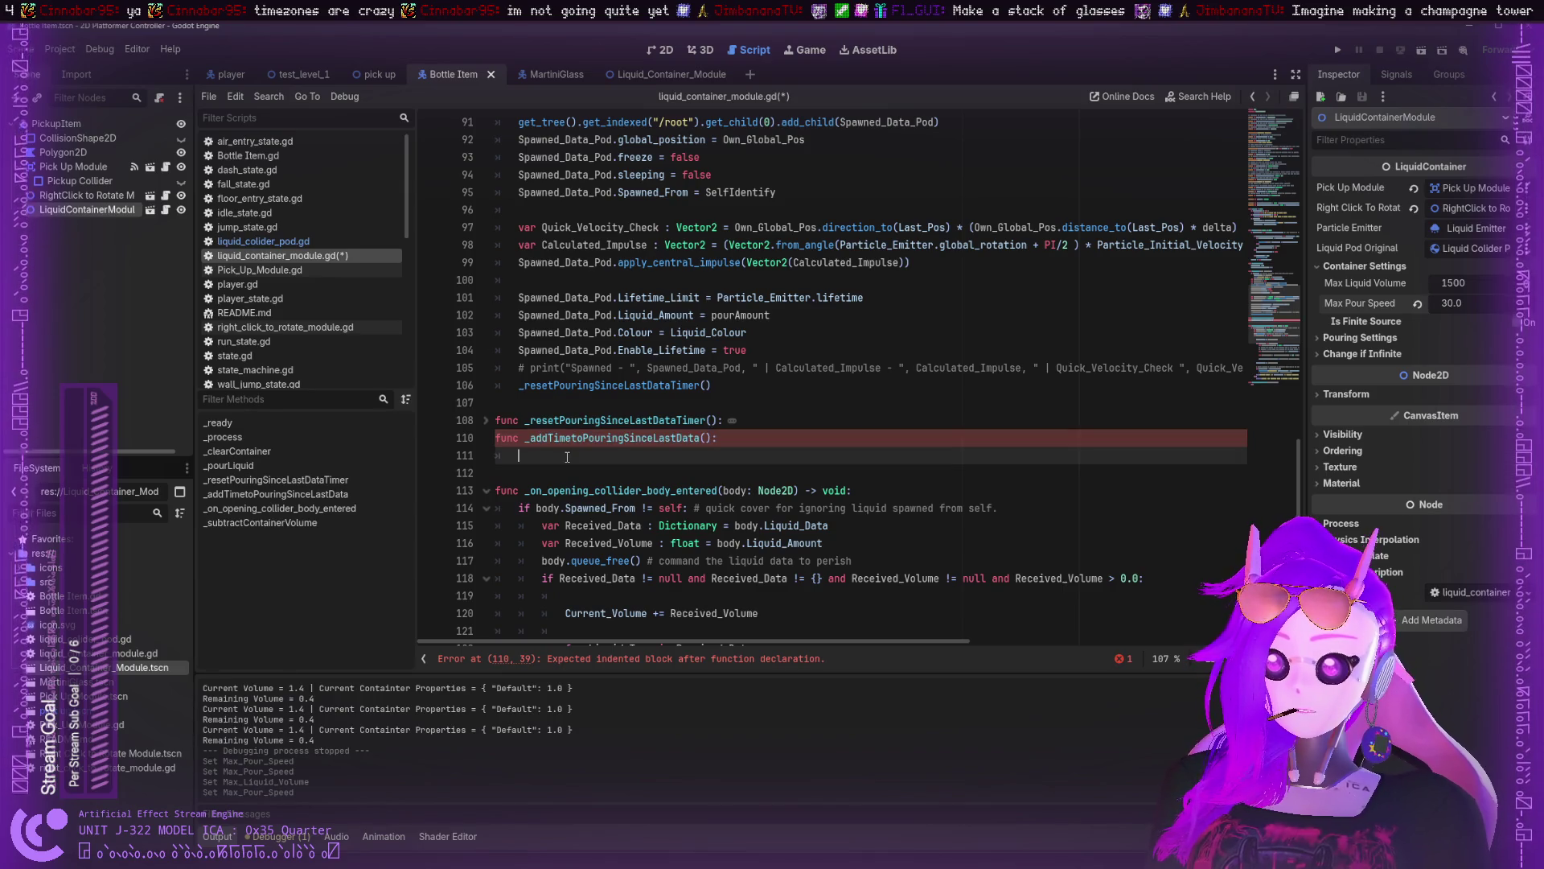
key(ctrl+v)
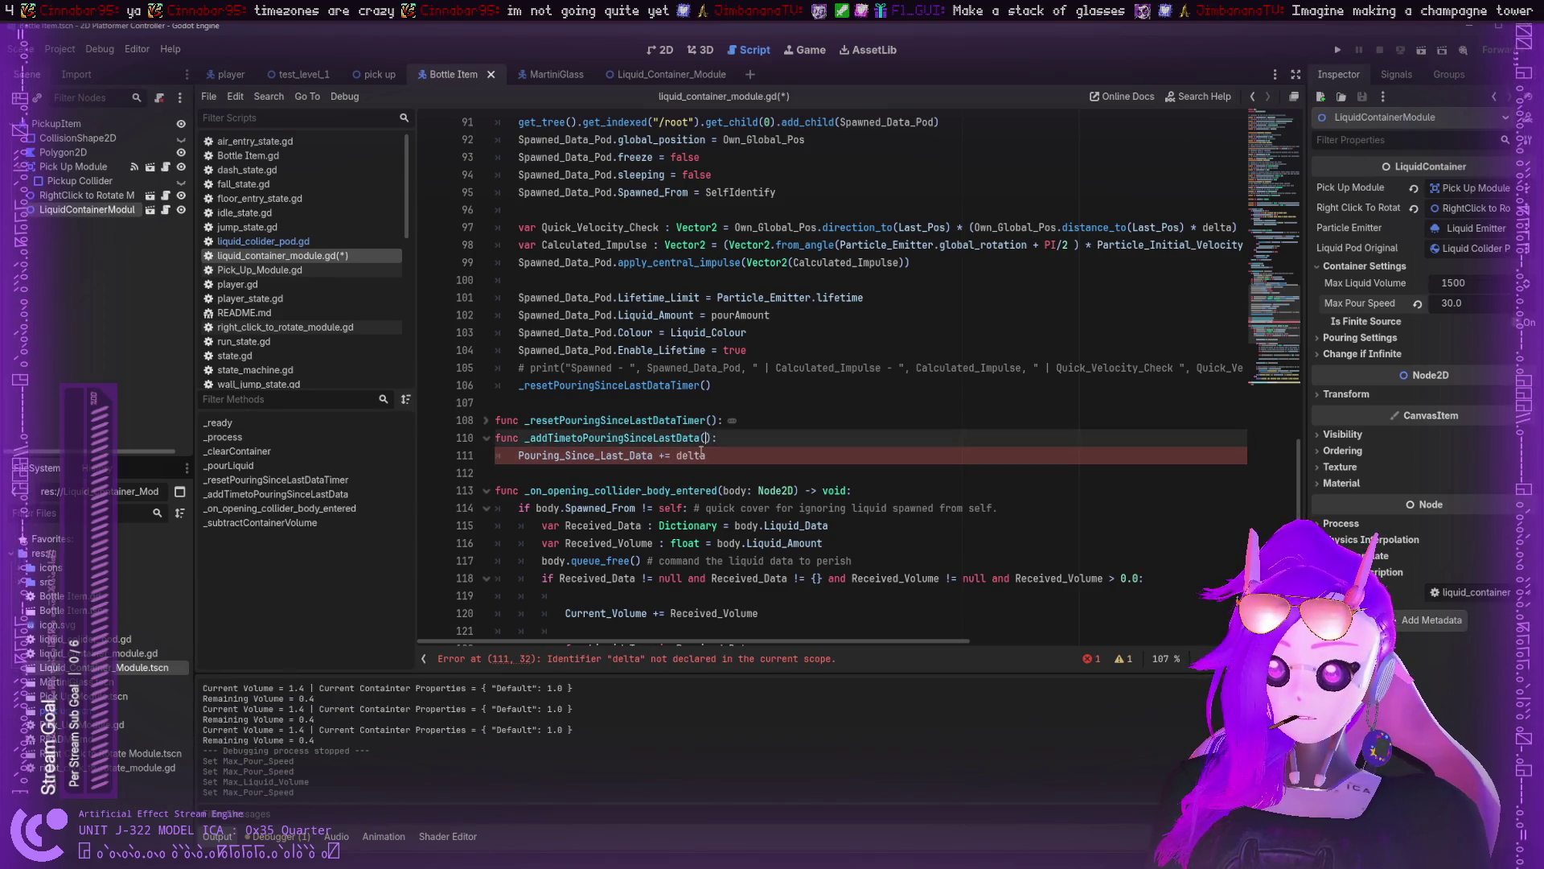
- Give the function a delta parameter, fold it, and select its signature
click(706, 439)
text(delta)
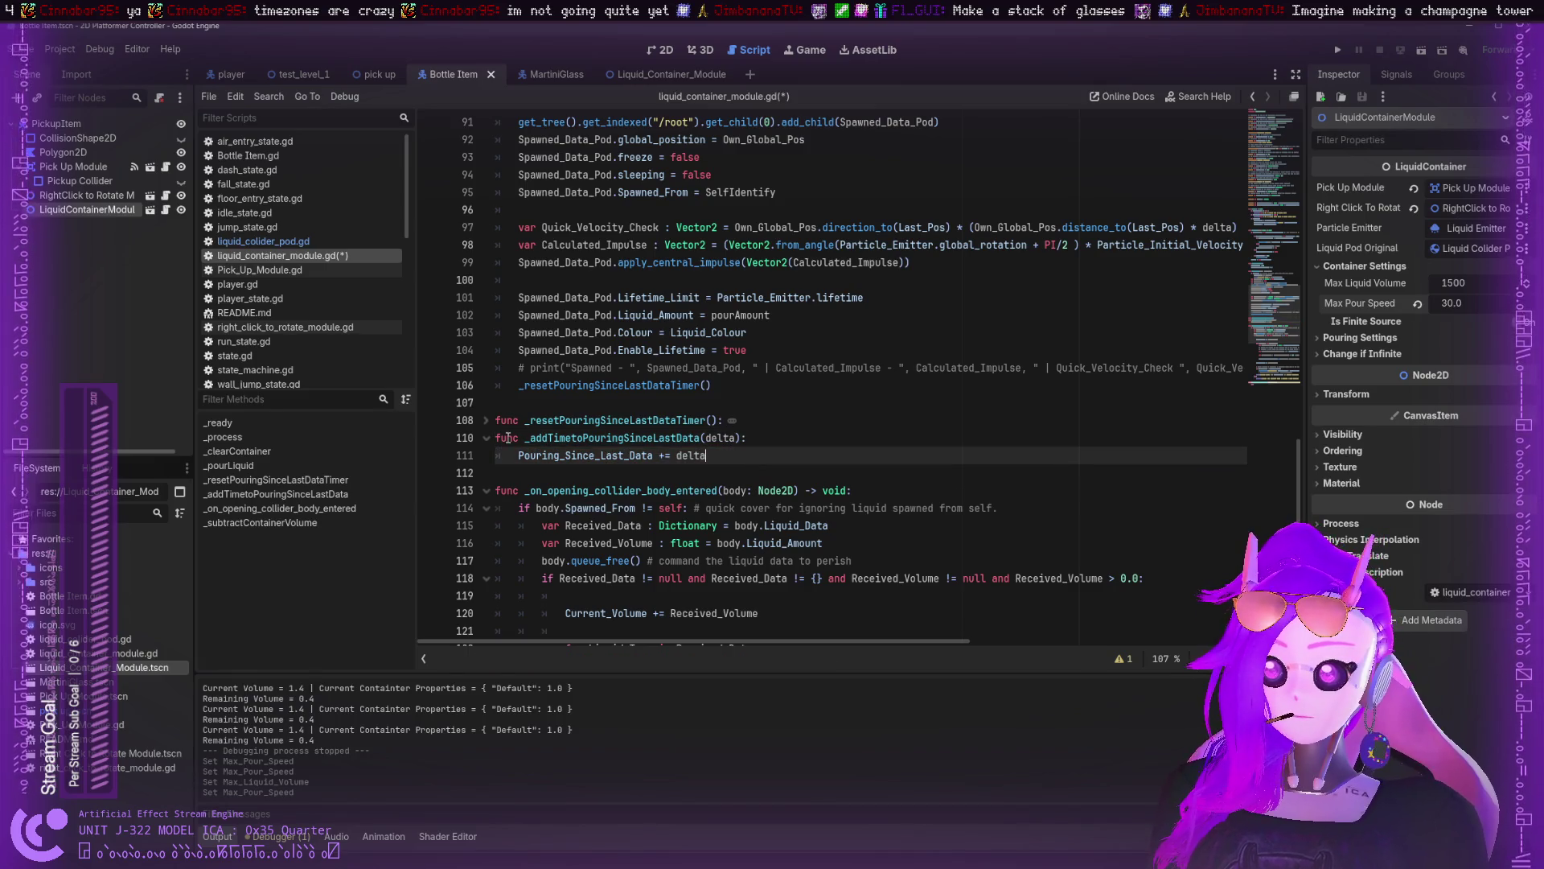
click(486, 439)
mouse_move(745, 437)
mouse_down()
mouse_move(524, 438)
mouse_move(741, 437)
mouse_up()
key(ctrl+c)
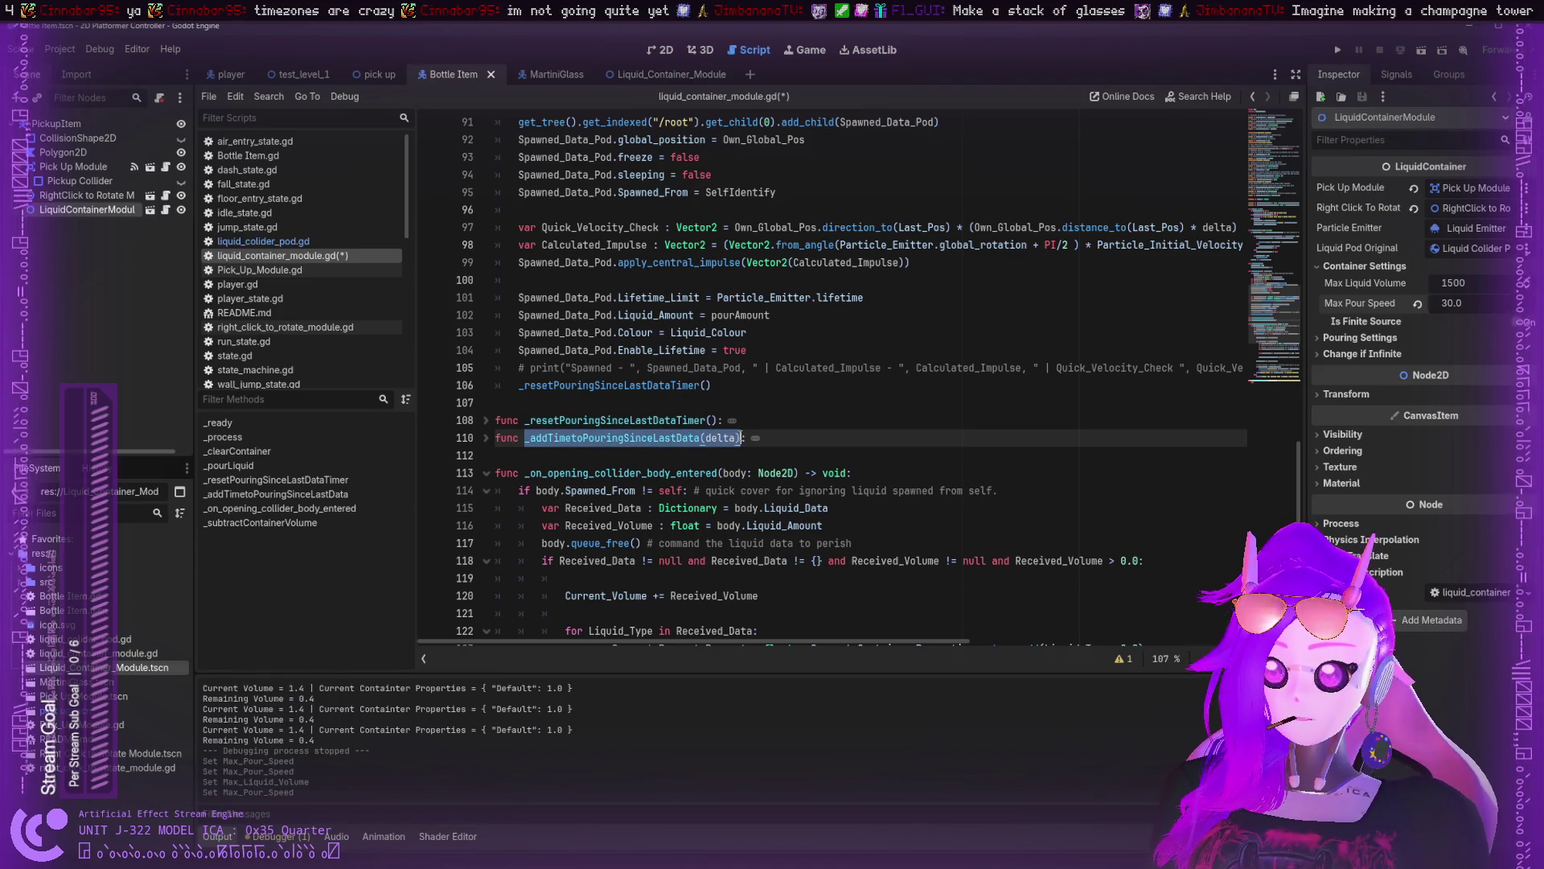
scroll(784, 352, up, 10)
- Replace line 71's Pouring_Since_Last_Data += delta with _addTimetoPouringSinceLastData(delta)
drag(784, 352, 588, 350)
key(ctrl+v)
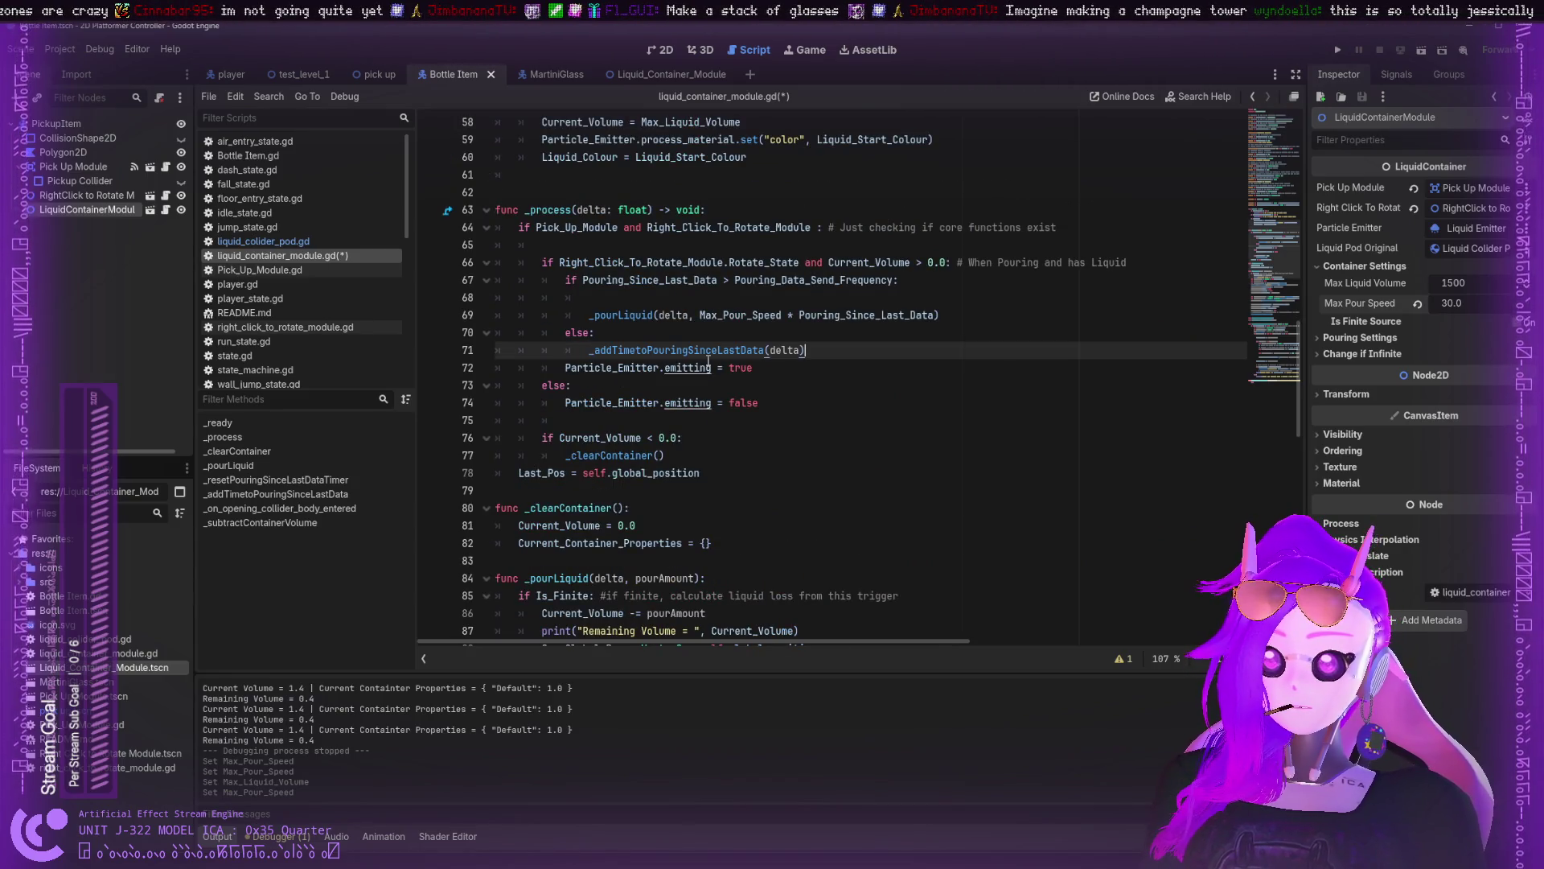
click(820, 369)
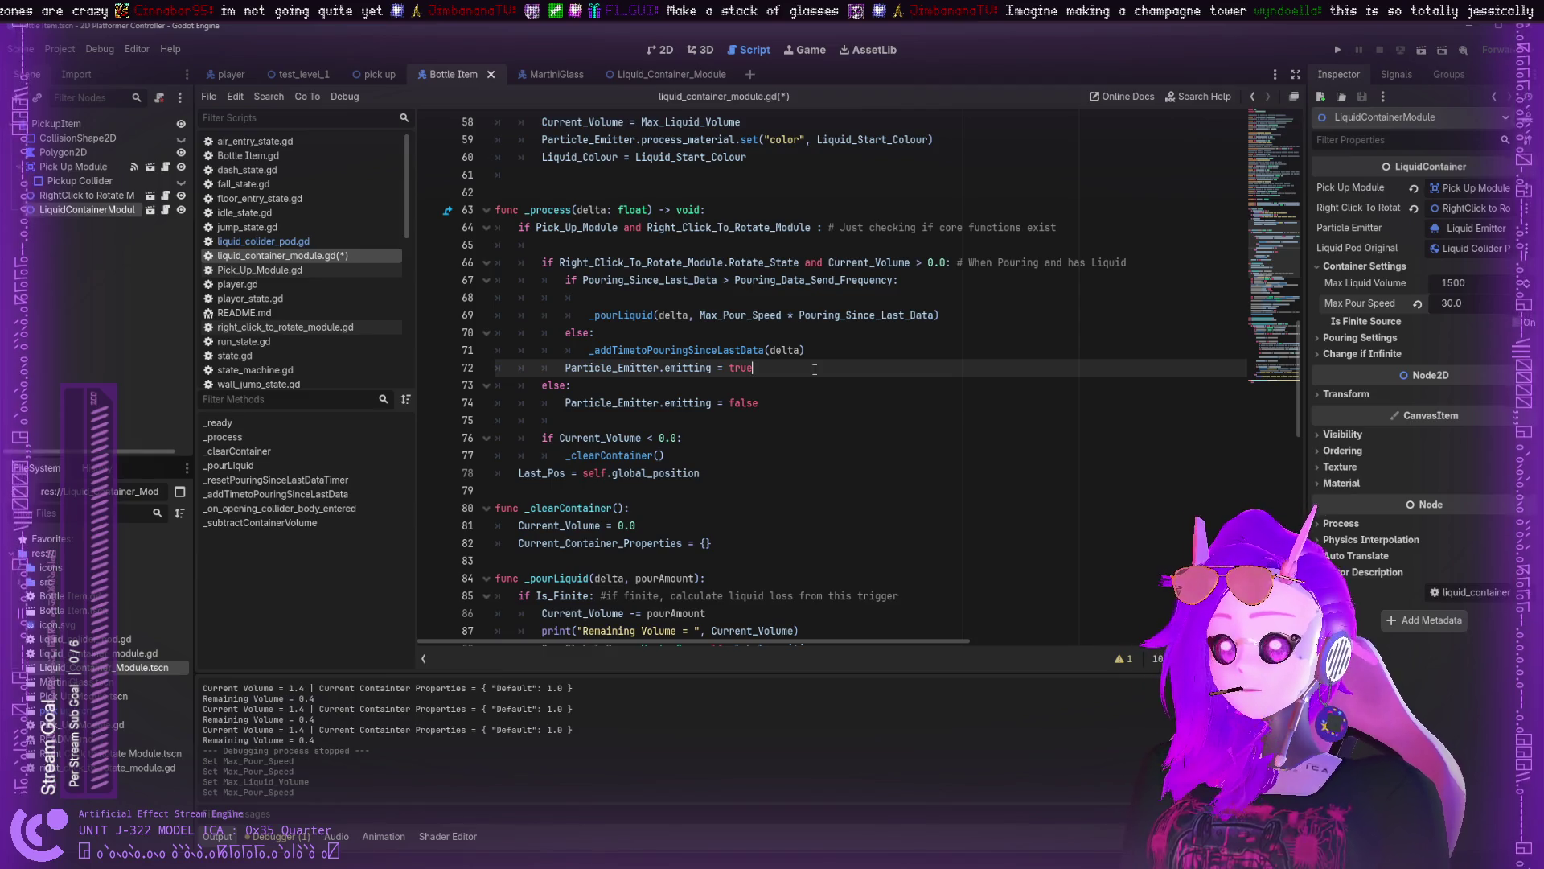
click(815, 349)
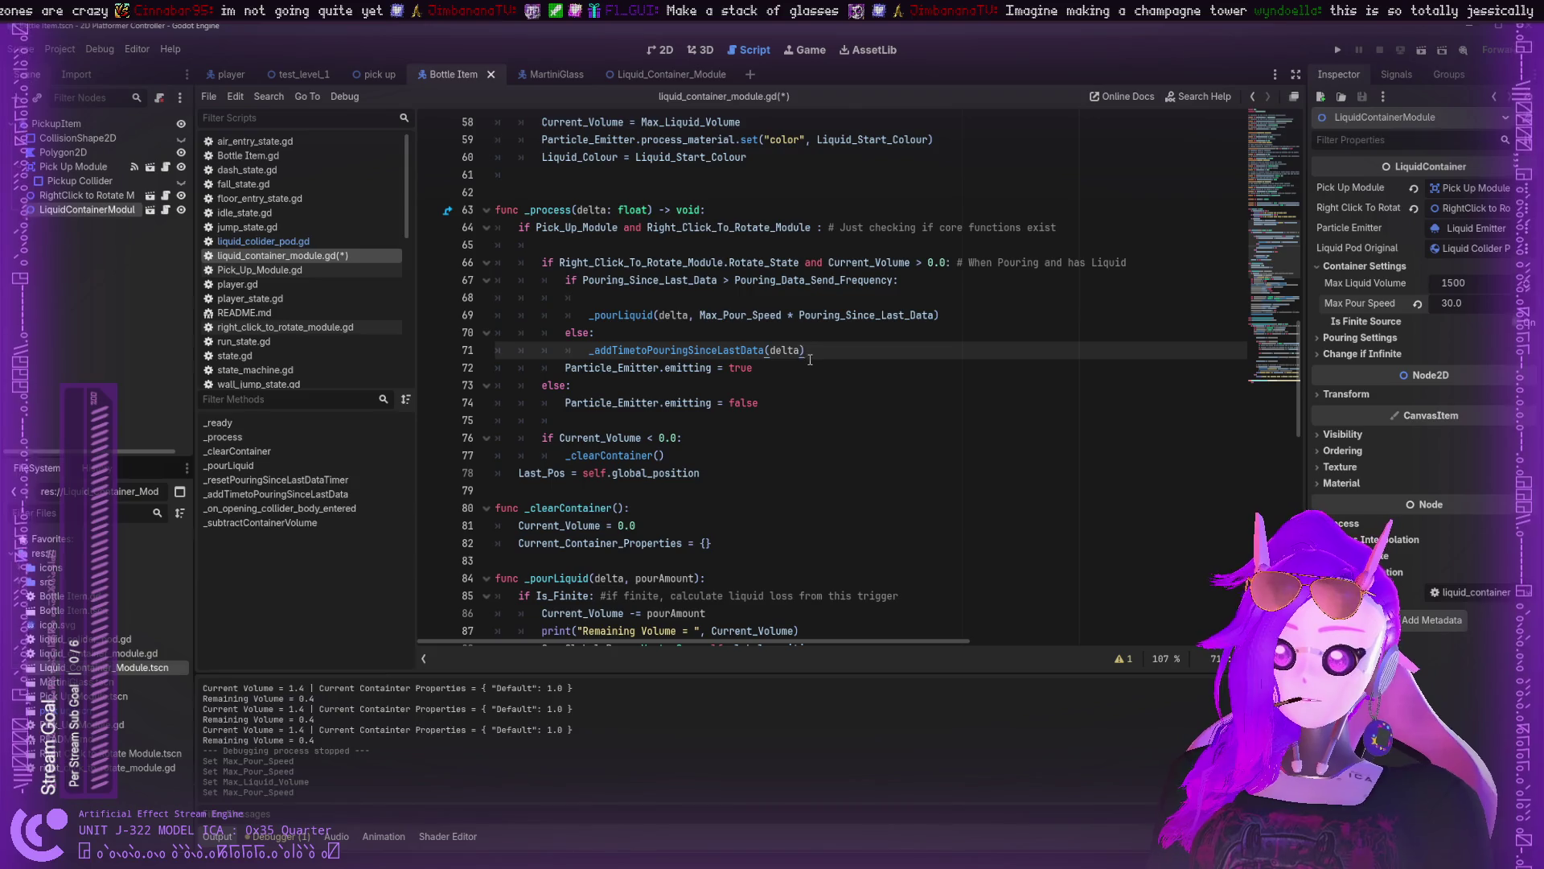
click(593, 350)
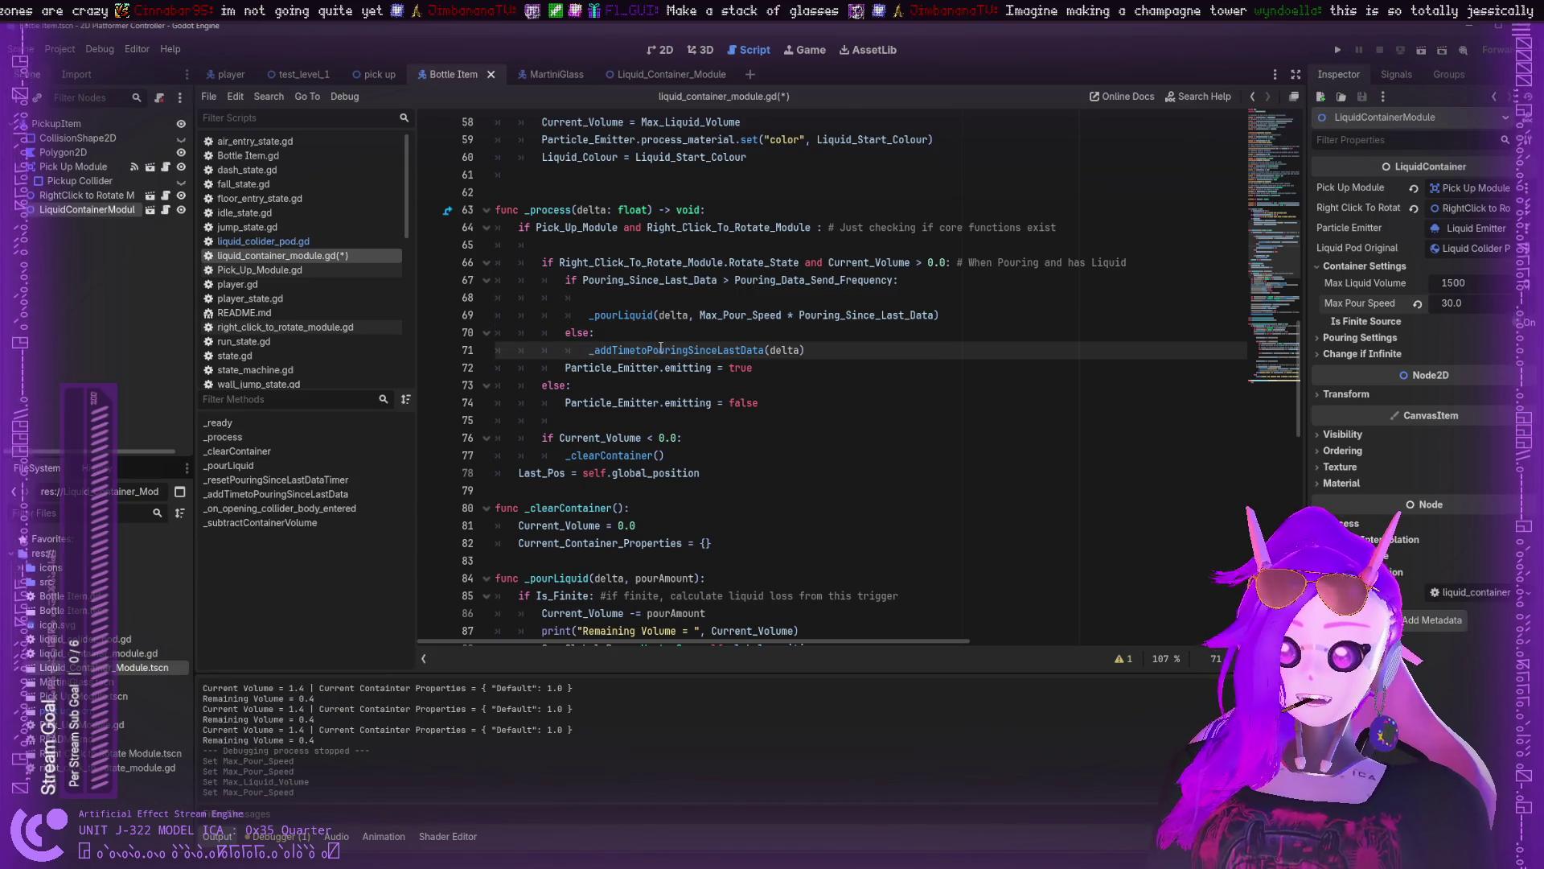
scroll(698, 408, down, 7)
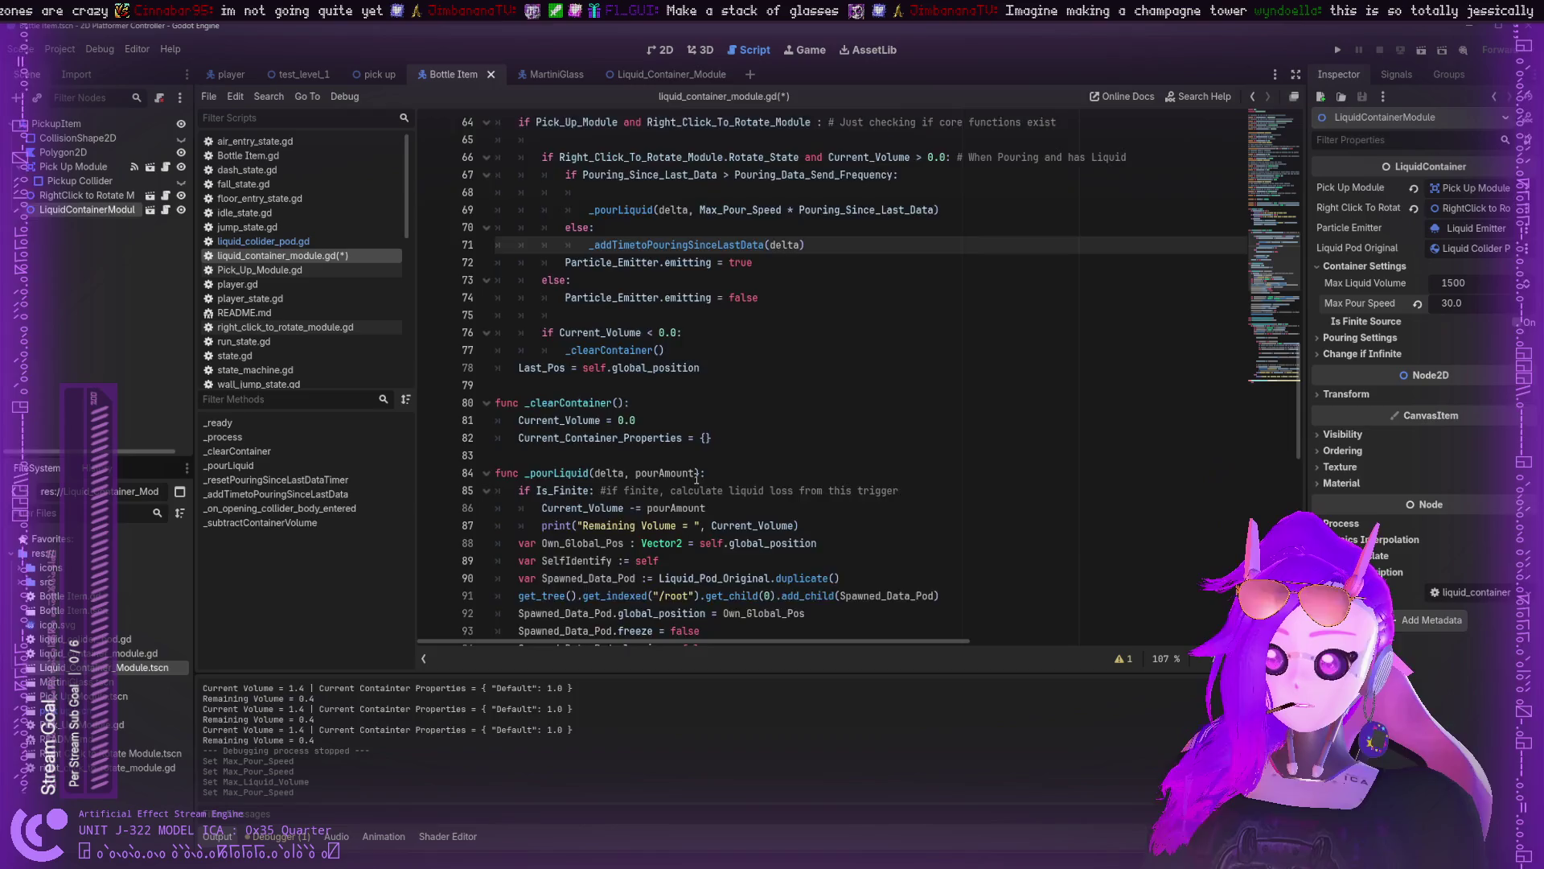
- Add _resetPouringSinceLastDataTimer() on a new line after Particle_Emitter.emitting = false
double_click(611, 595)
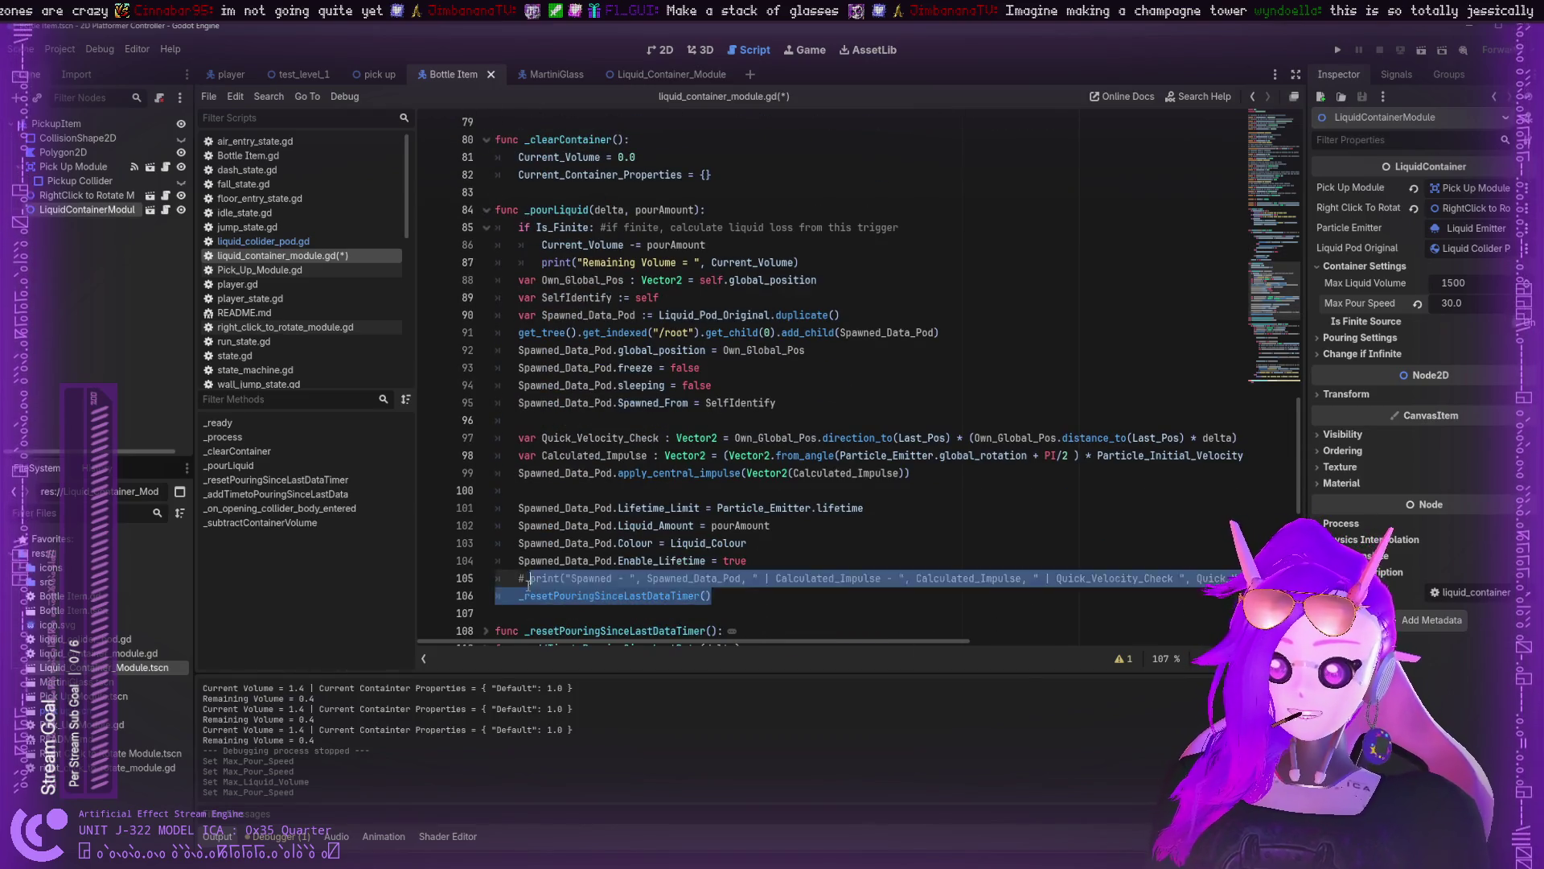
scroll(677, 401, up, 11)
scroll(677, 400, down, 1)
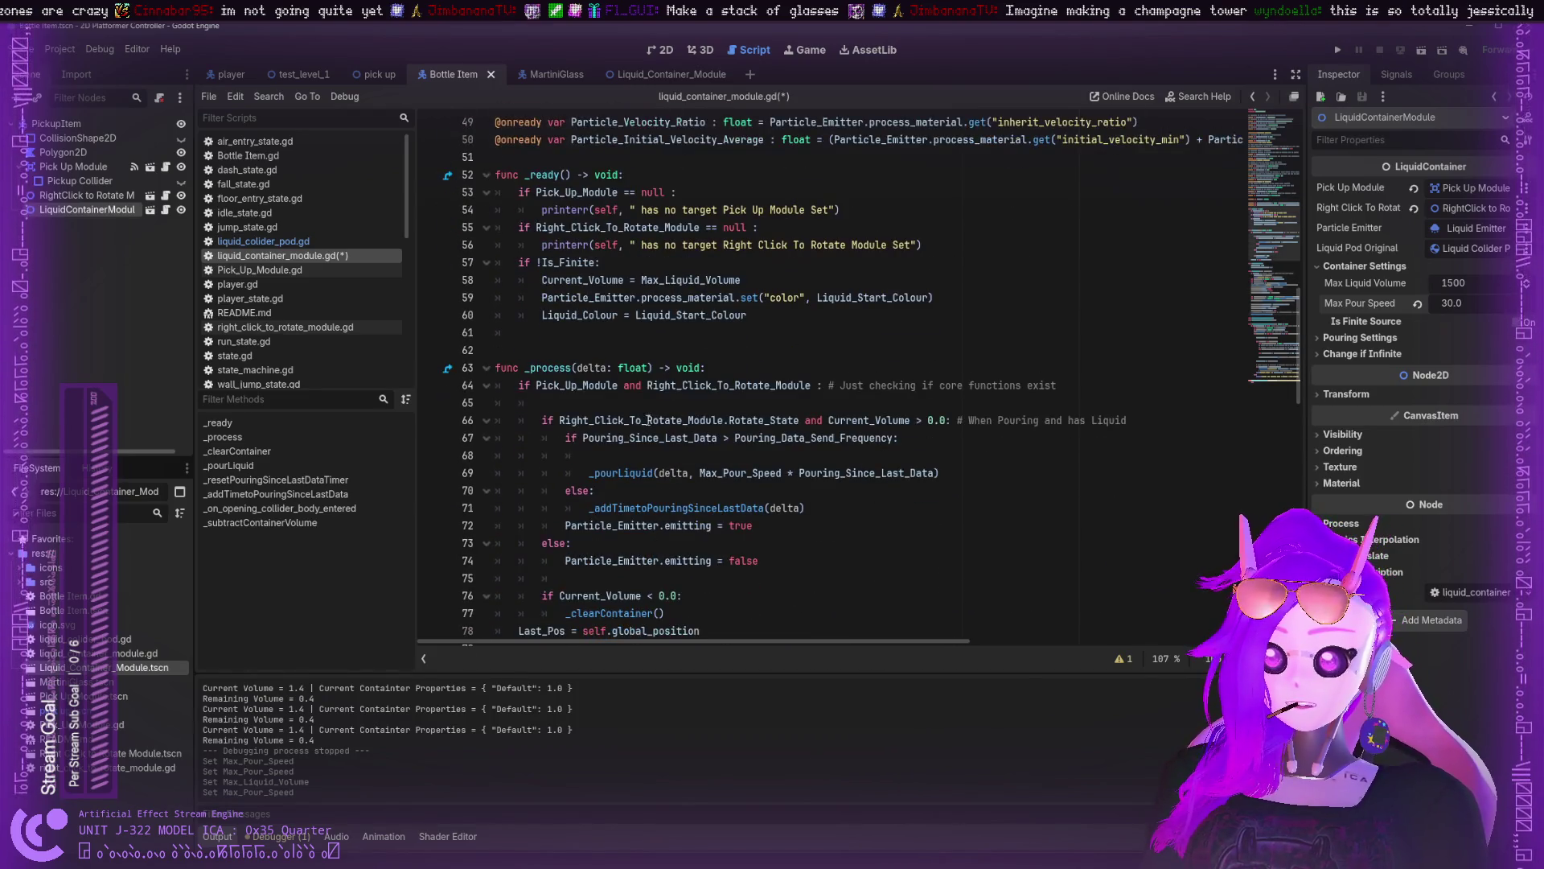
double_click(641, 419)
click(563, 385)
click(624, 420)
double_click(869, 420)
double_click(624, 420)
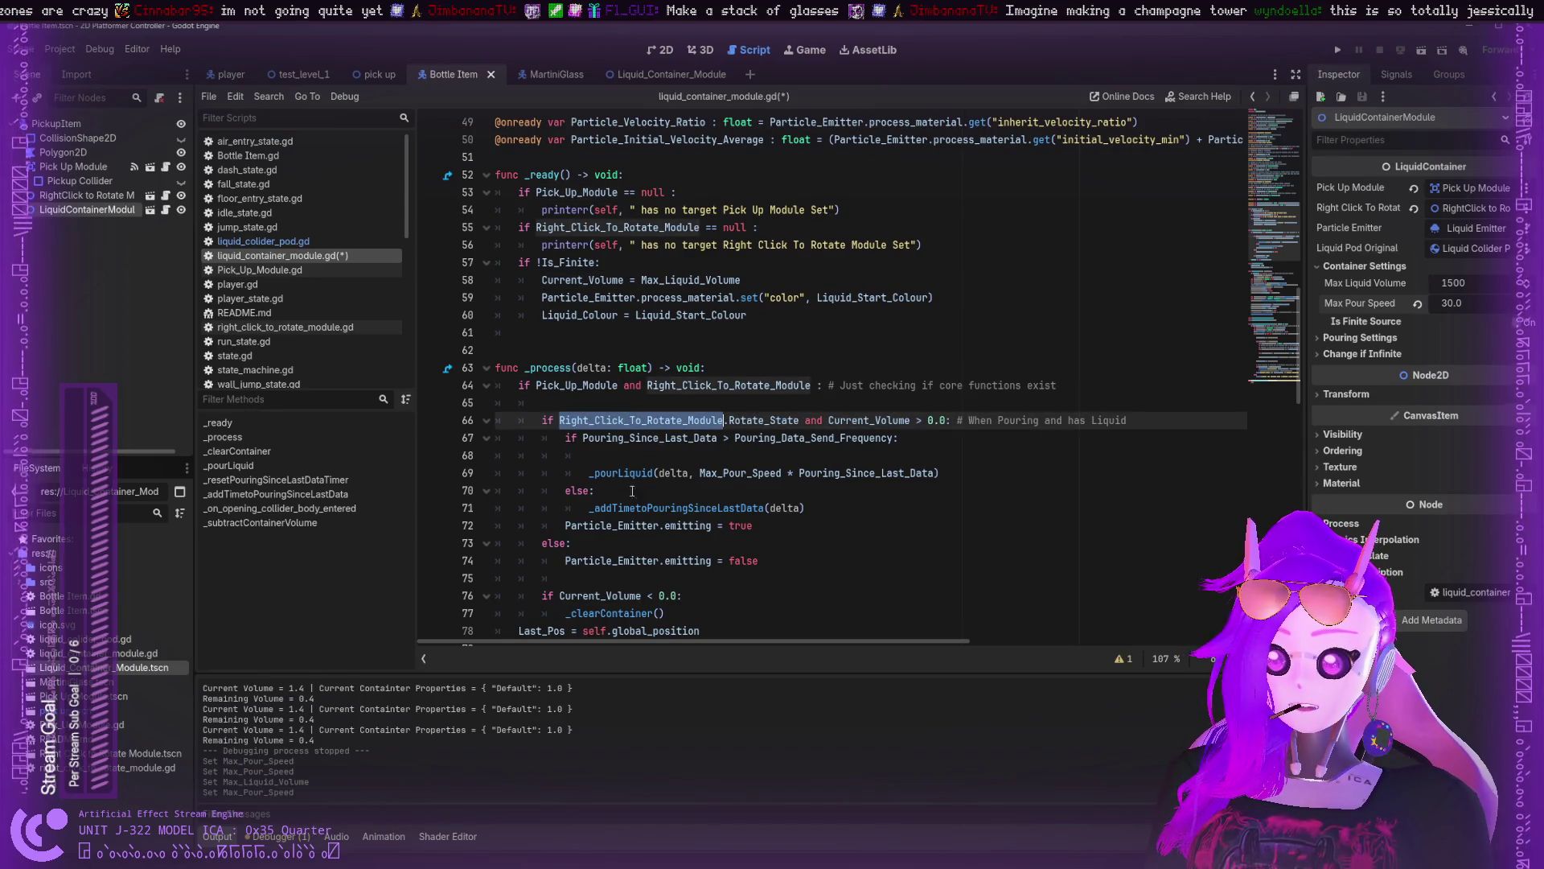
double_click(629, 560)
double_click(744, 560)
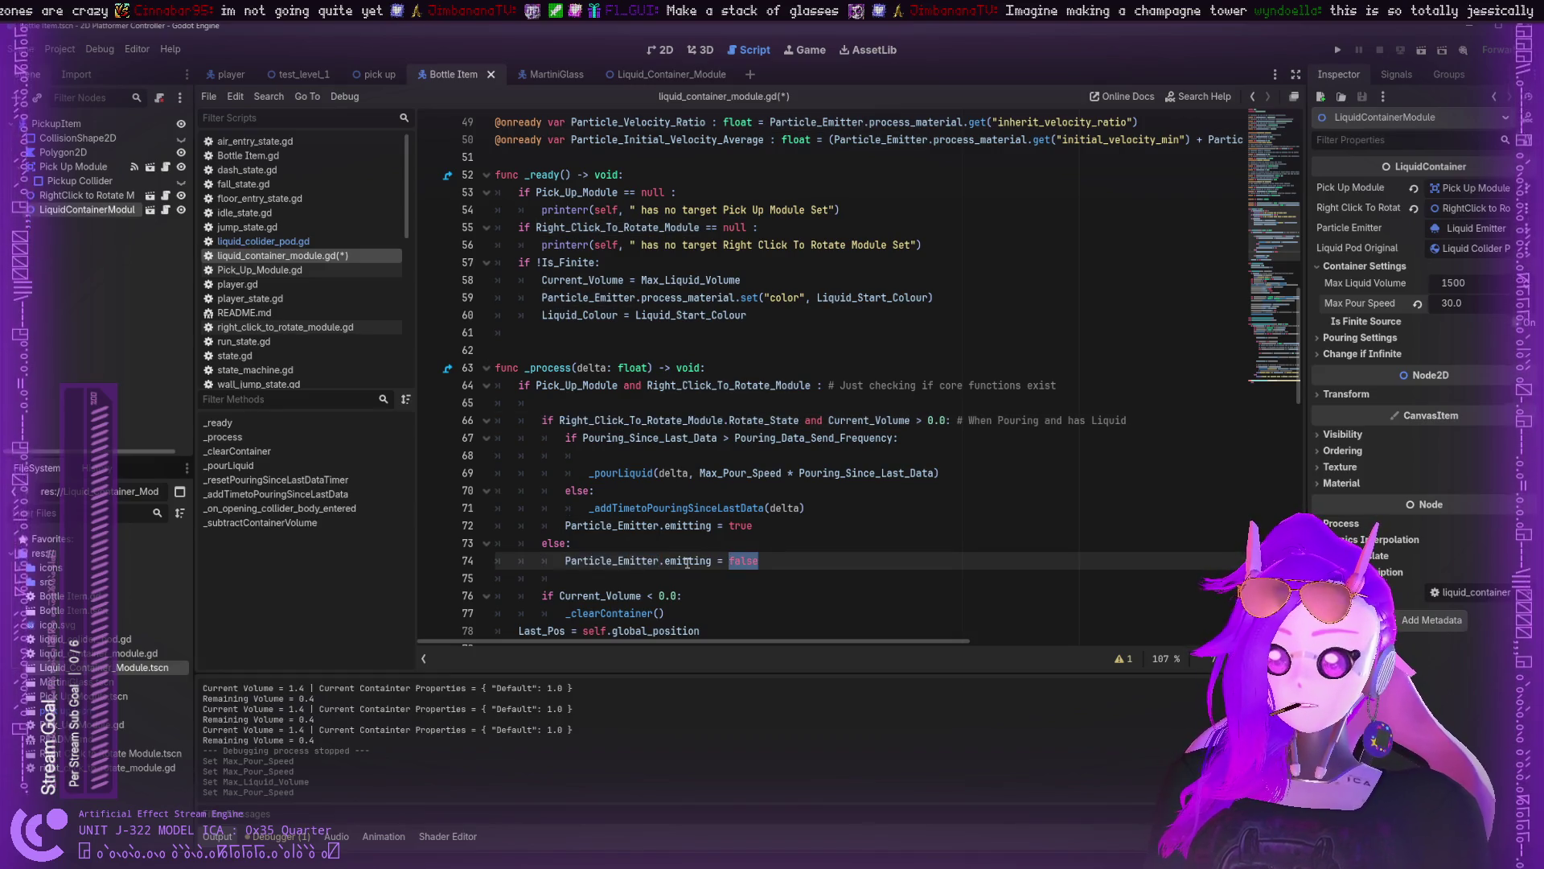
click(768, 558)
key(Return)
text(_resetPouringSinceLastDataTimer())
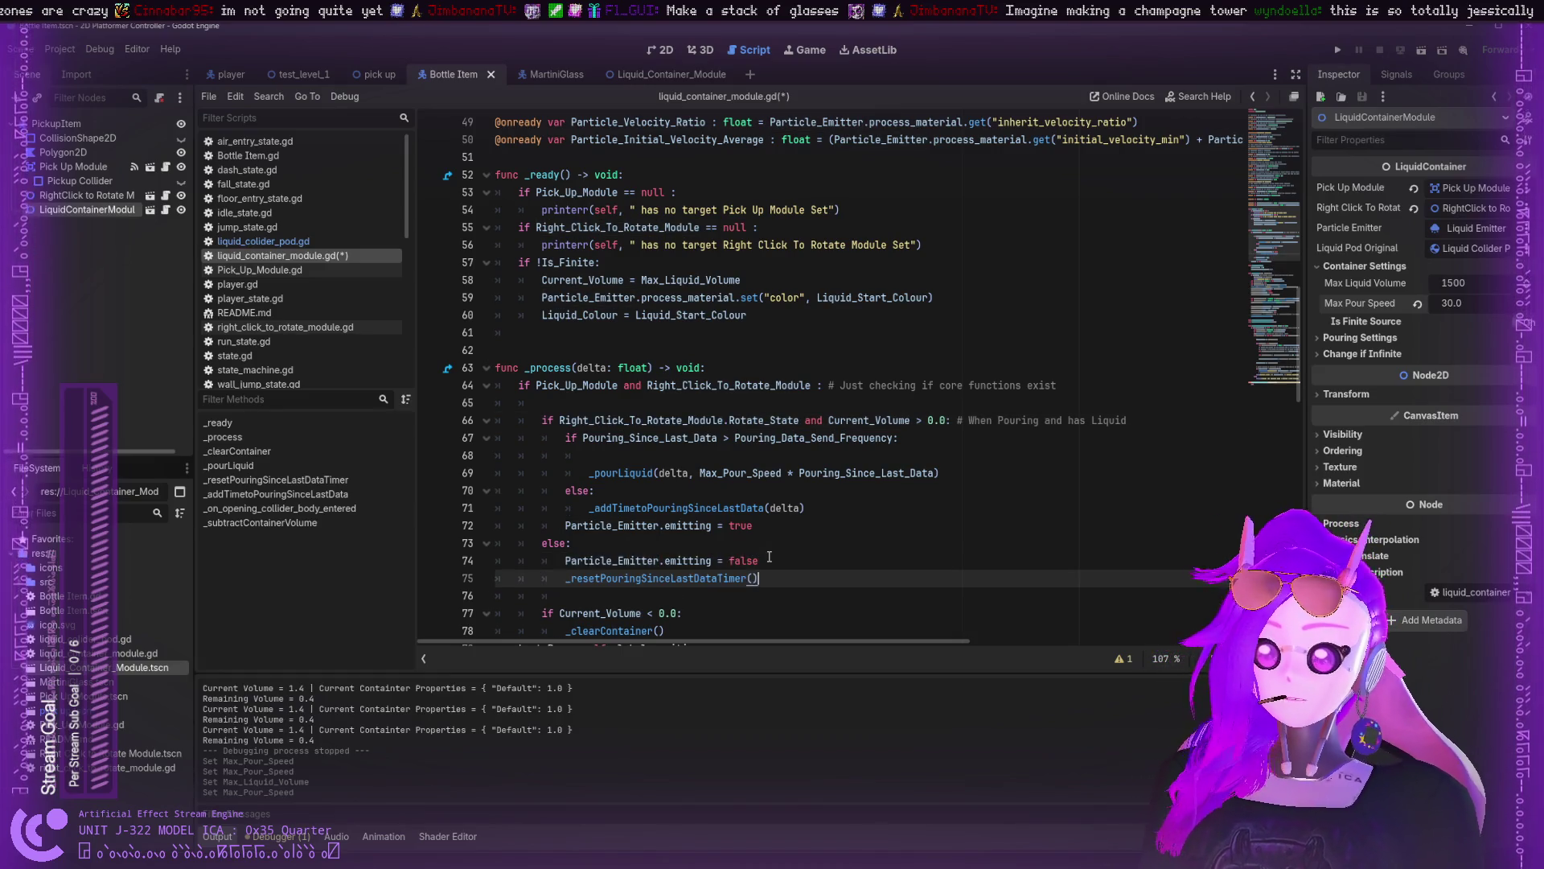
- Copy that reset call to the end of _clearContainer and fold _clearContainer
scroll(747, 543, down, 2)
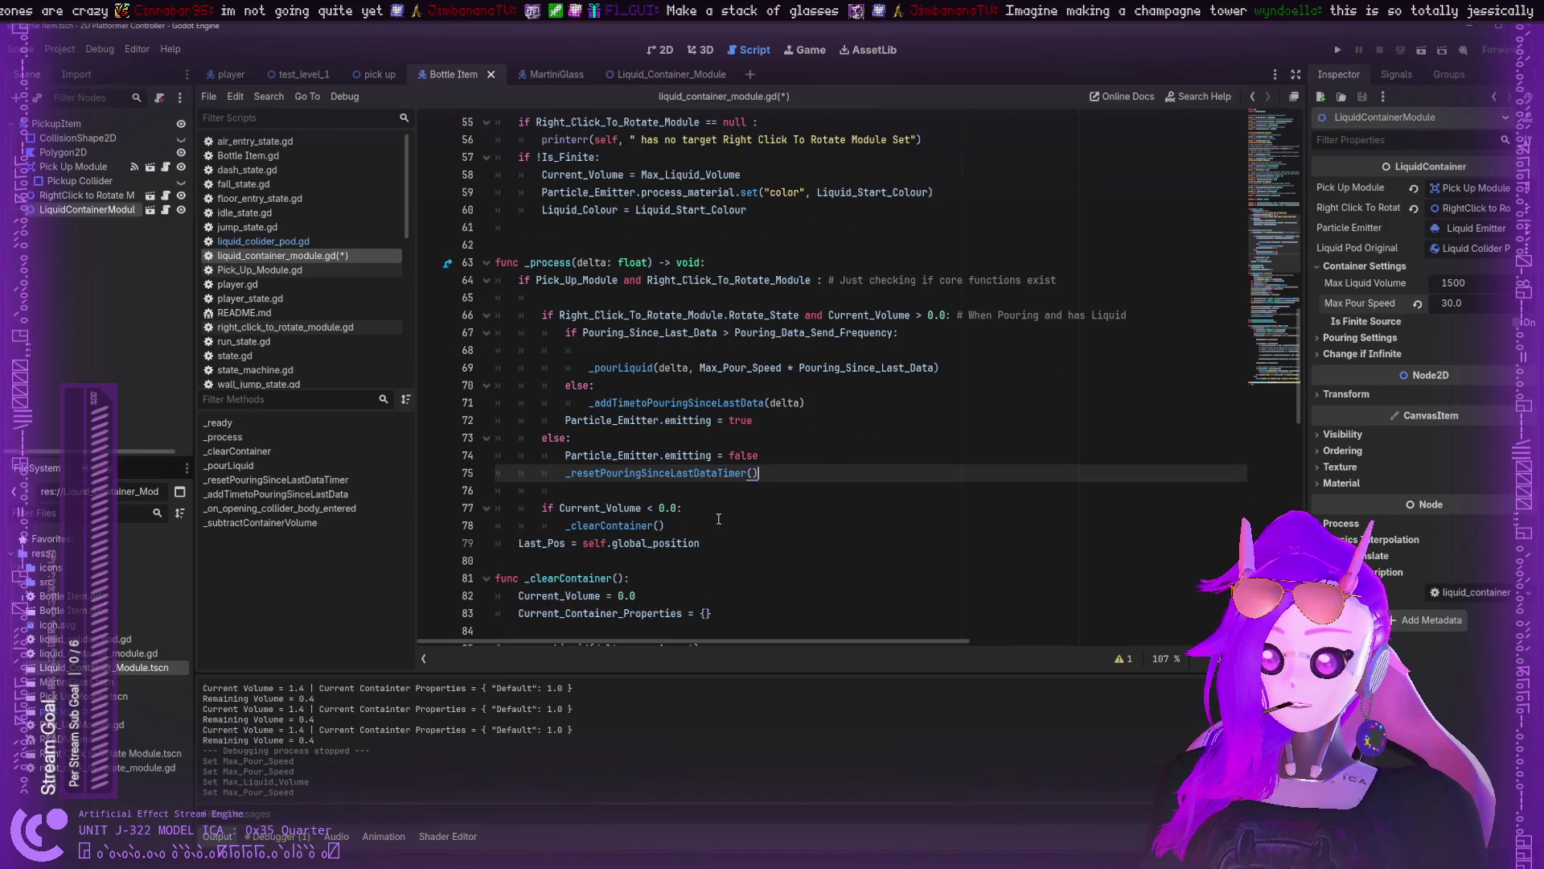
double_click(670, 472)
mouse_move(799, 481)
mouse_down()
mouse_move(543, 473)
mouse_move(562, 473)
mouse_up()
key(ctrl+c)
scroll(562, 473, down, 1)
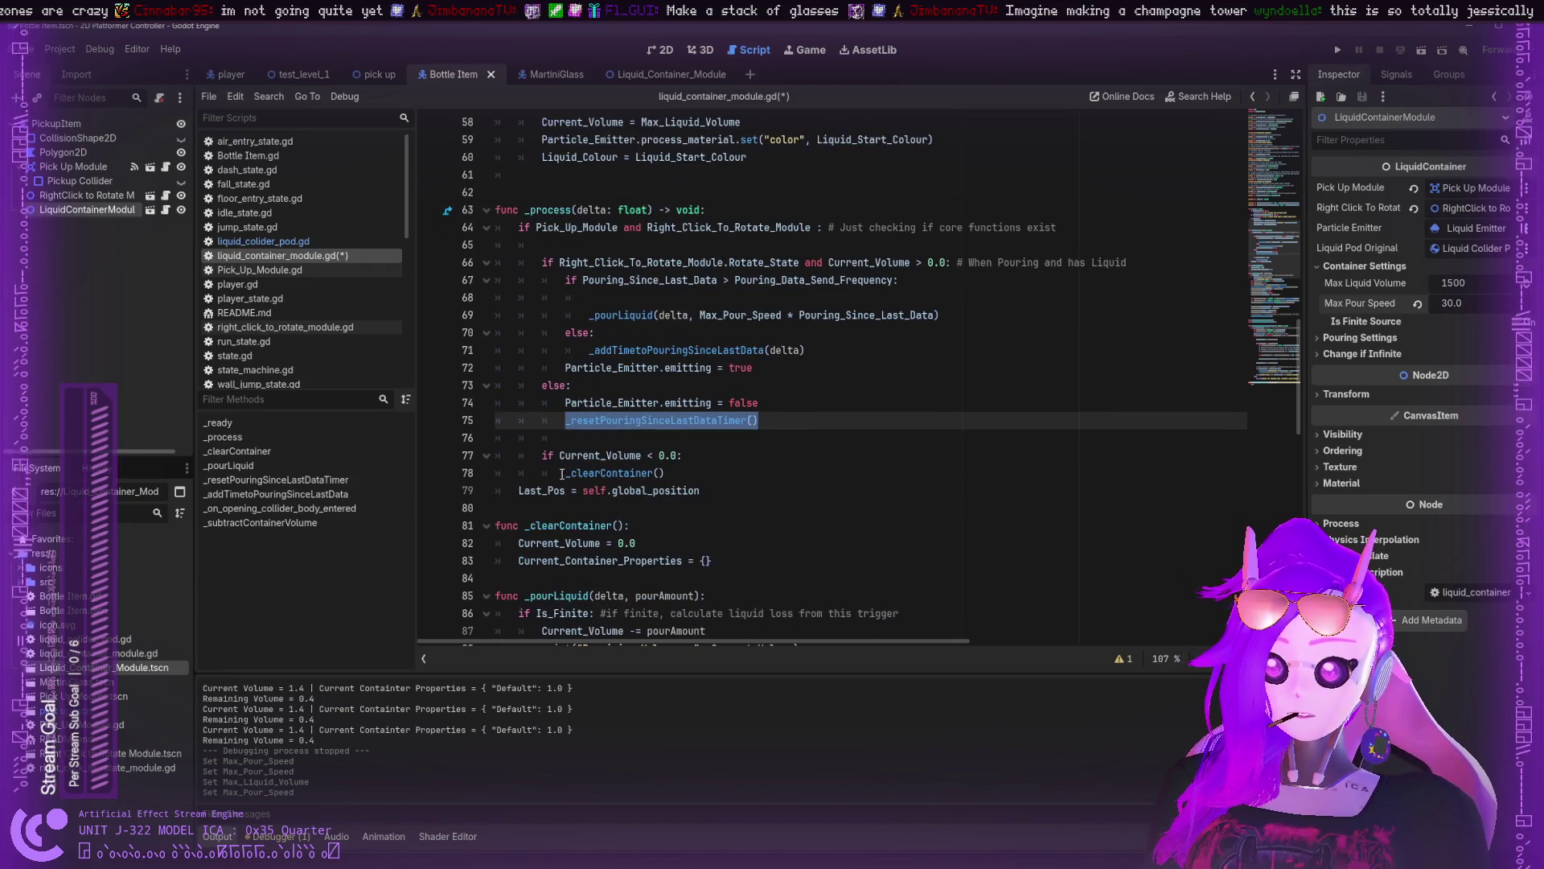
double_click(603, 473)
scroll(604, 458, down, 6)
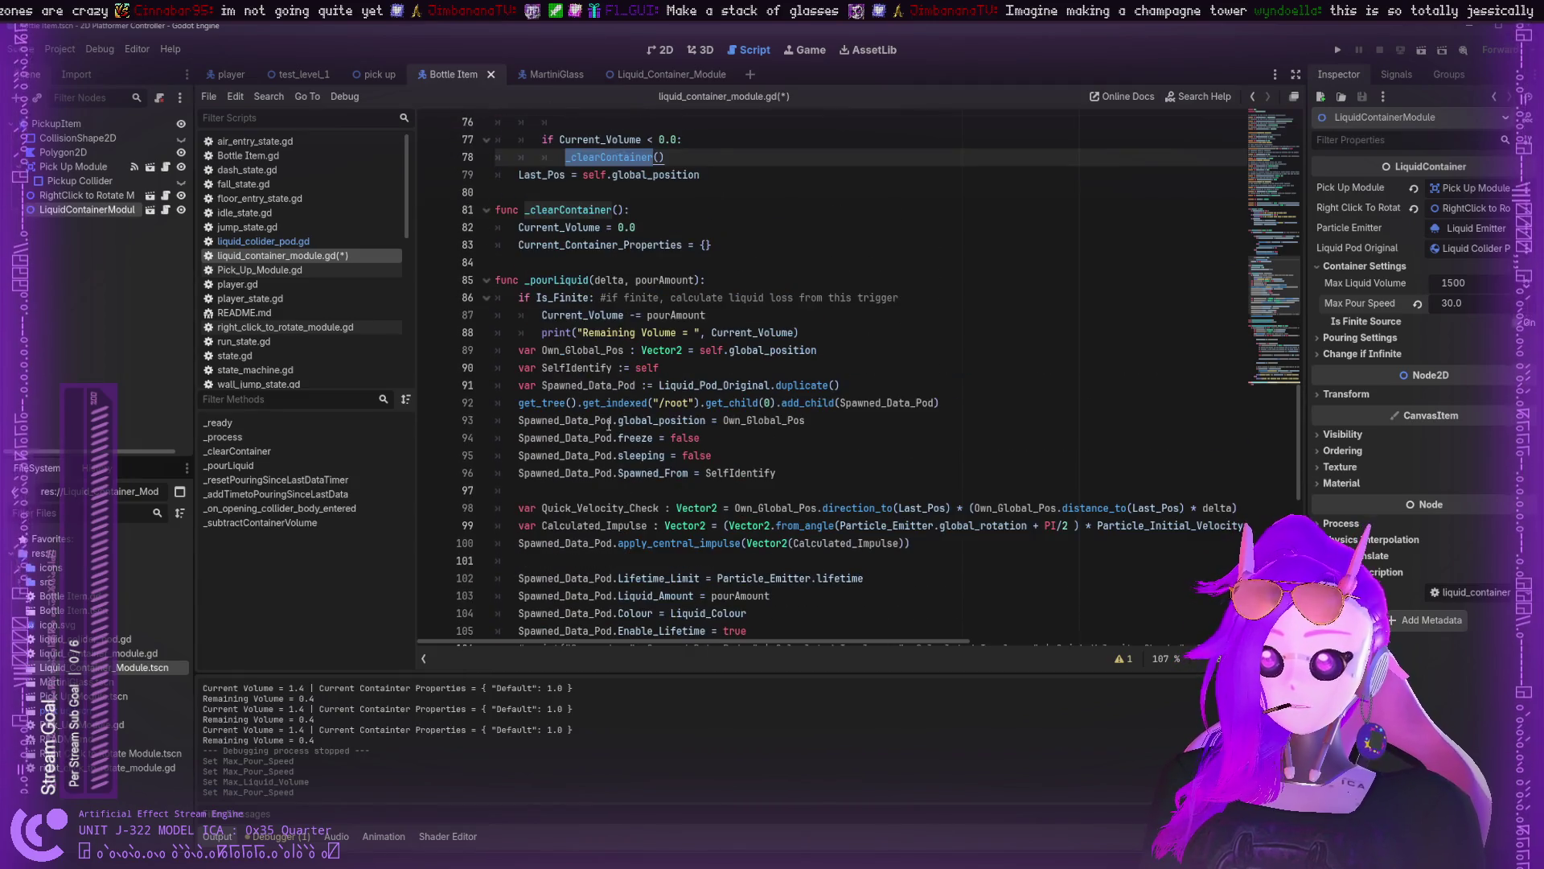
scroll(609, 423, up, 1)
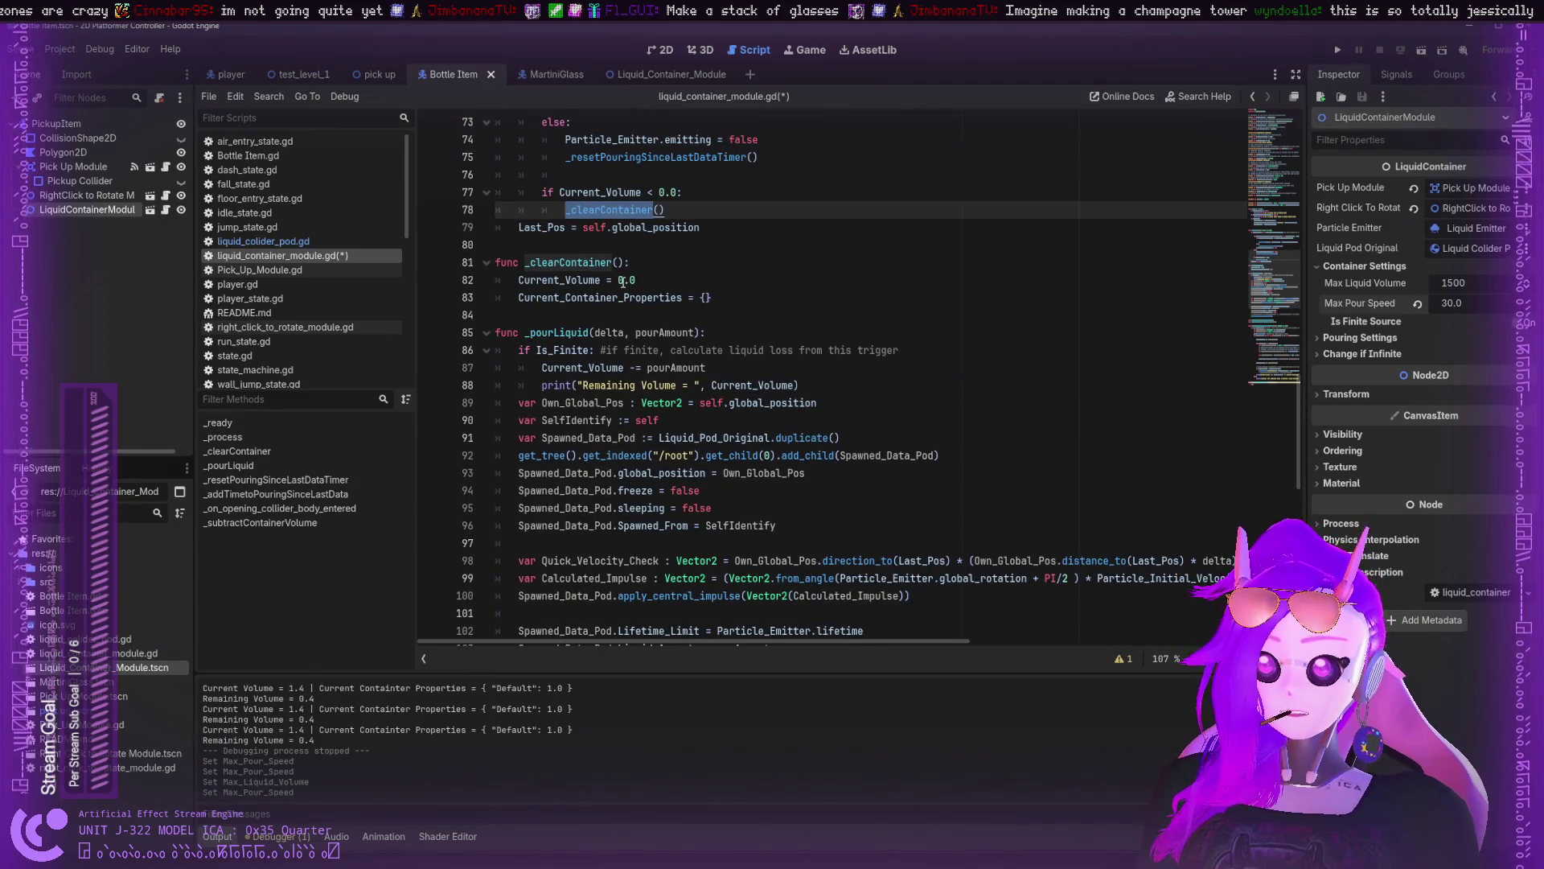
click(764, 297)
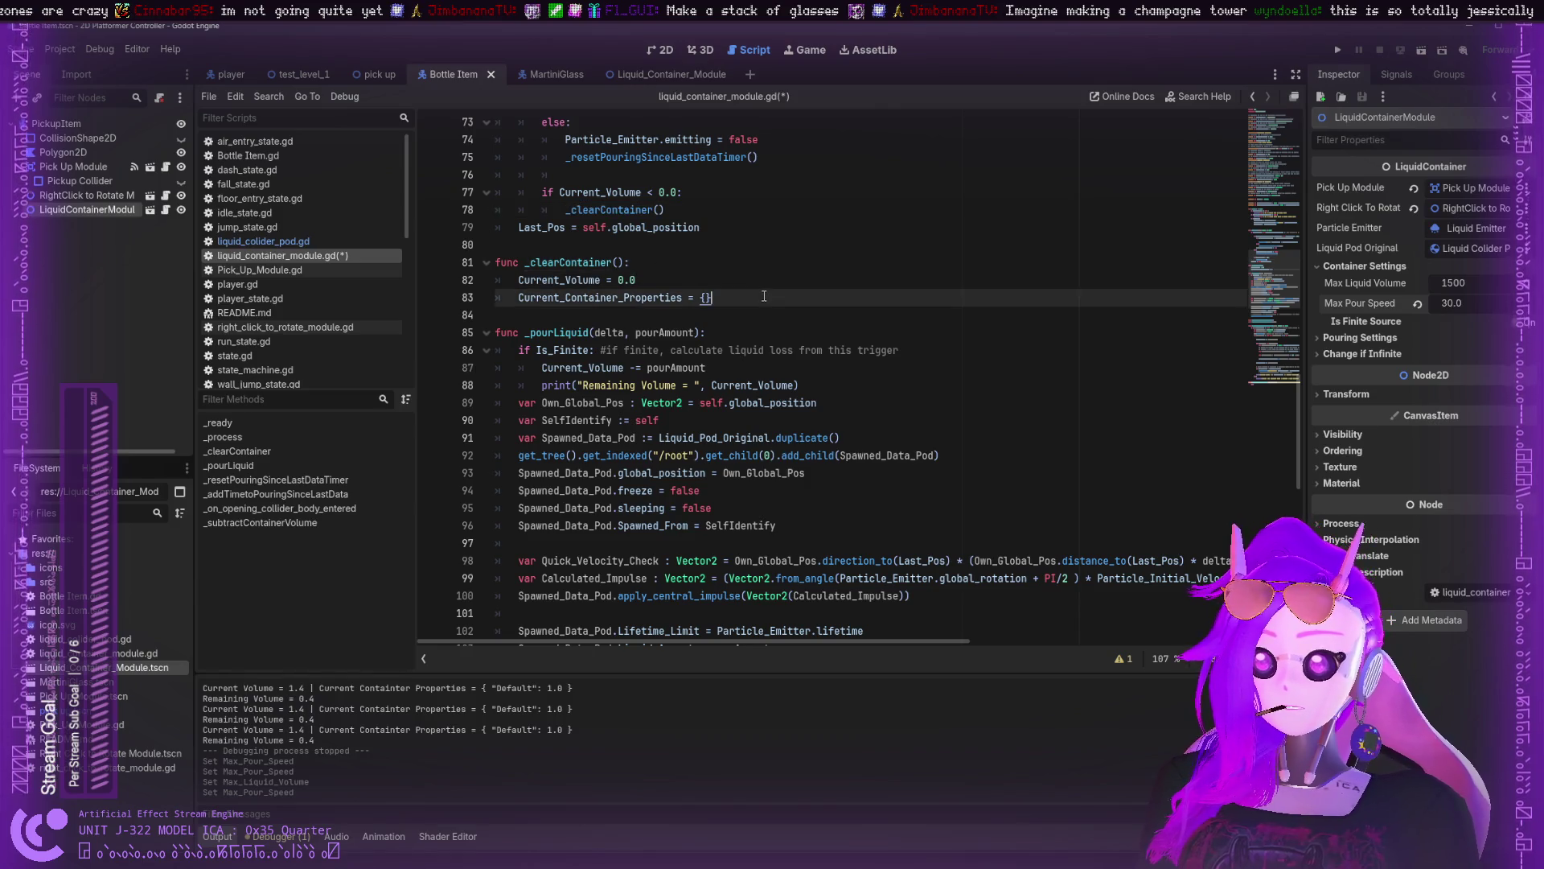
key(Return)
key(ctrl+v)
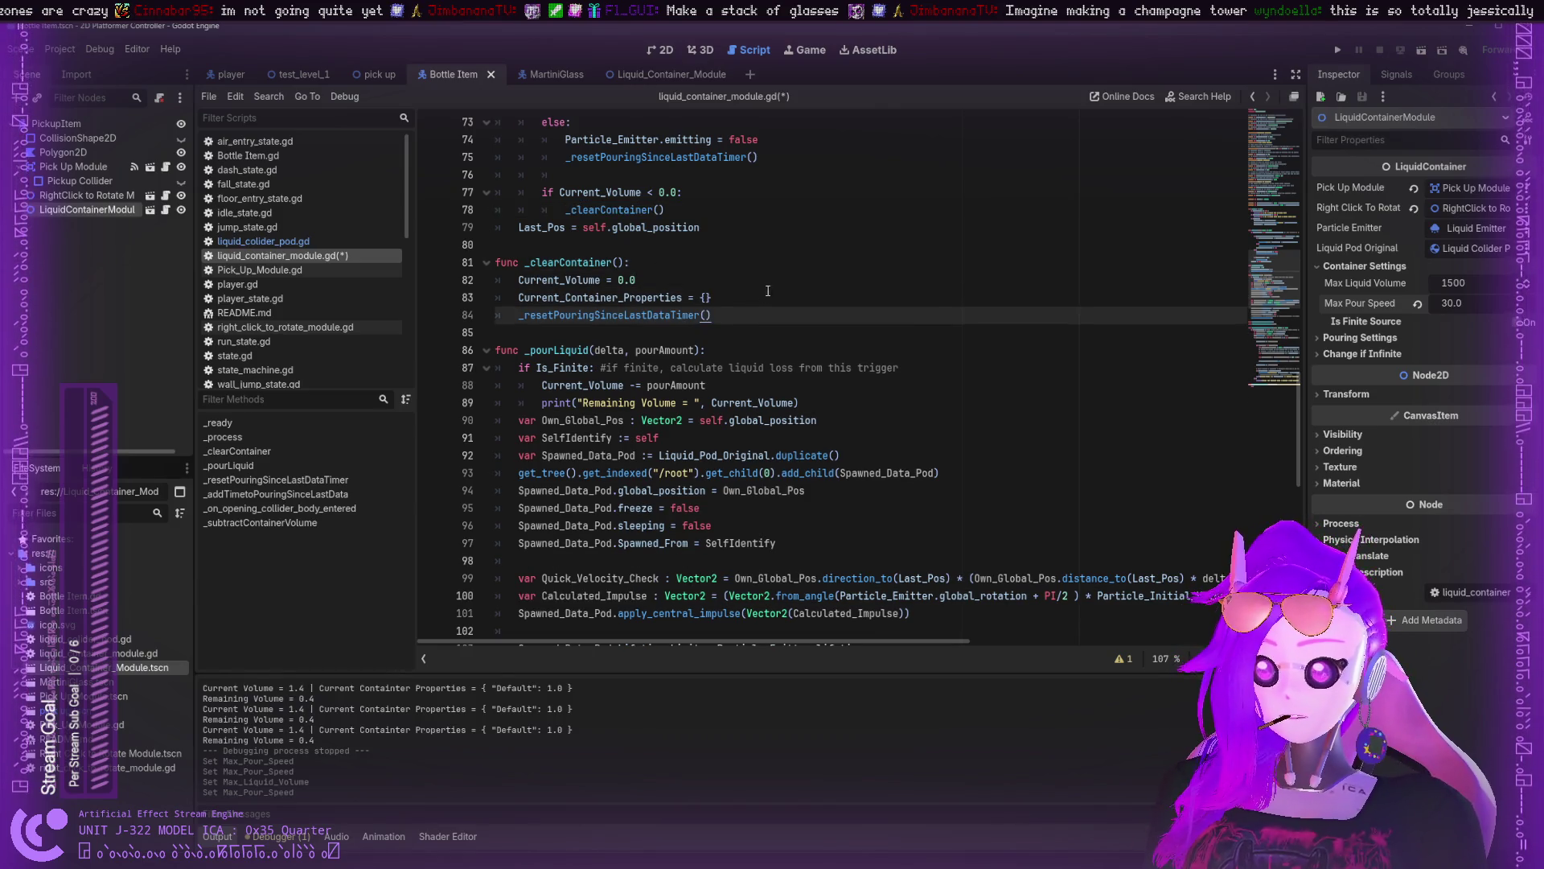
click(487, 262)
scroll(501, 276, up, 2)
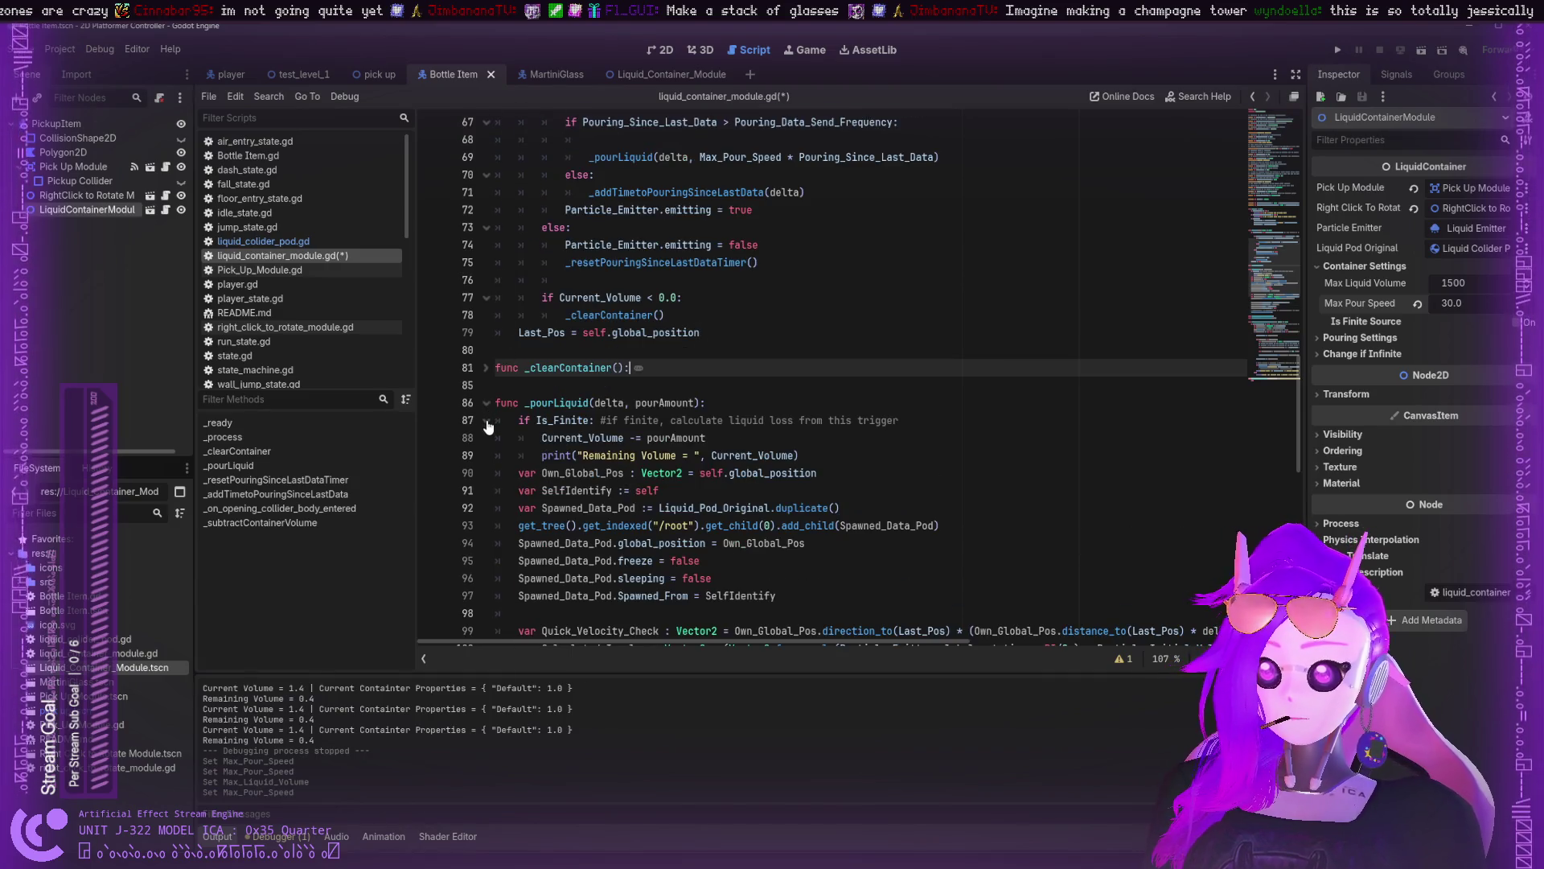
- Remove the two timer helper functions from below _pourLiquid
scroll(499, 423, down, 8)
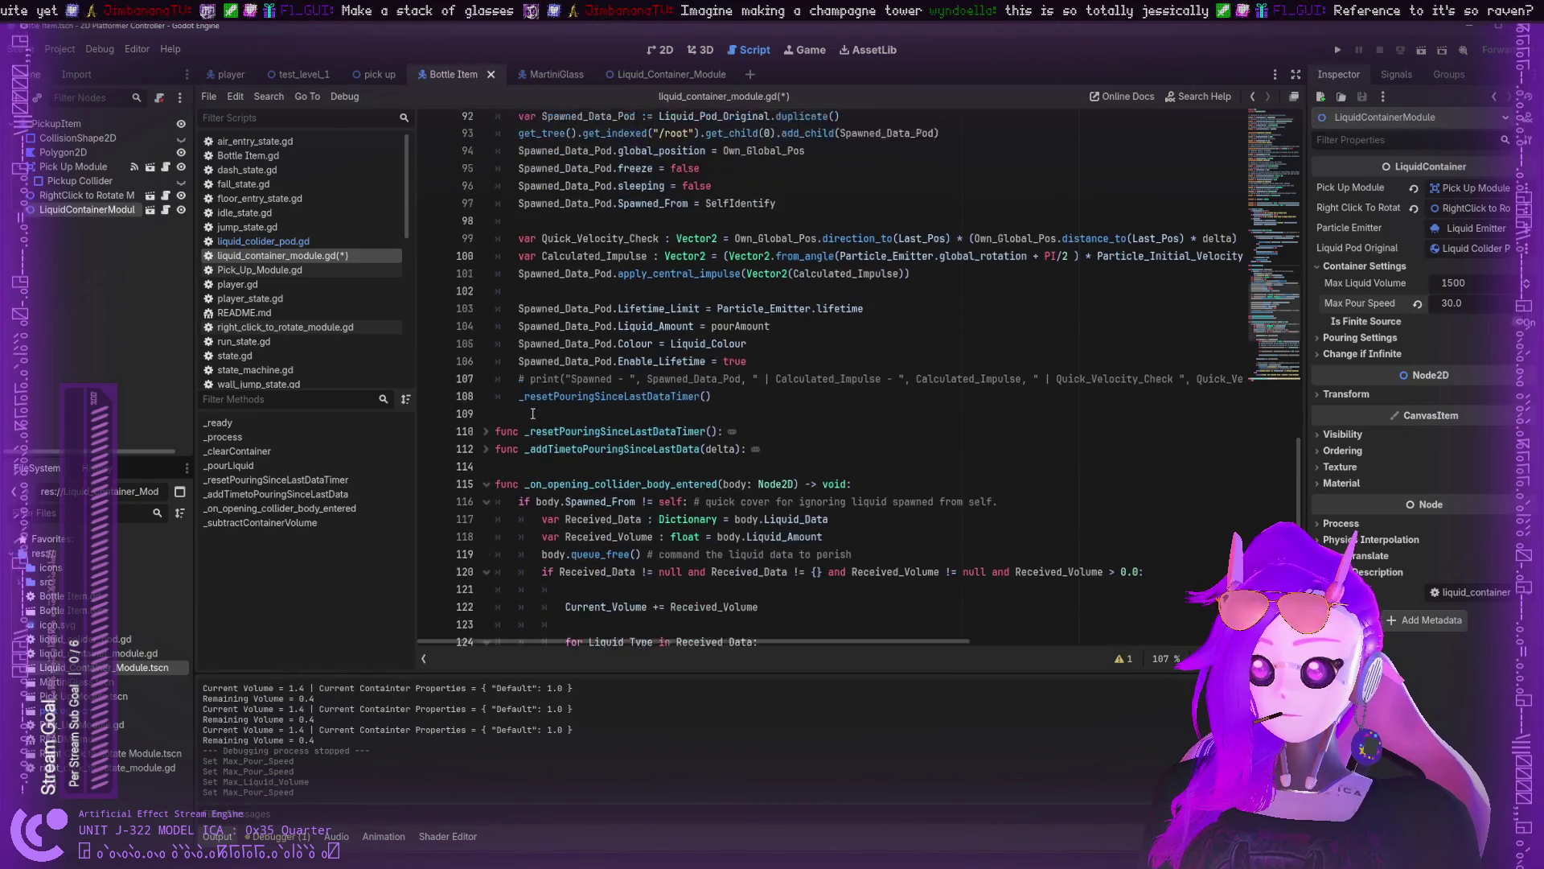
scroll(532, 412, down, 2)
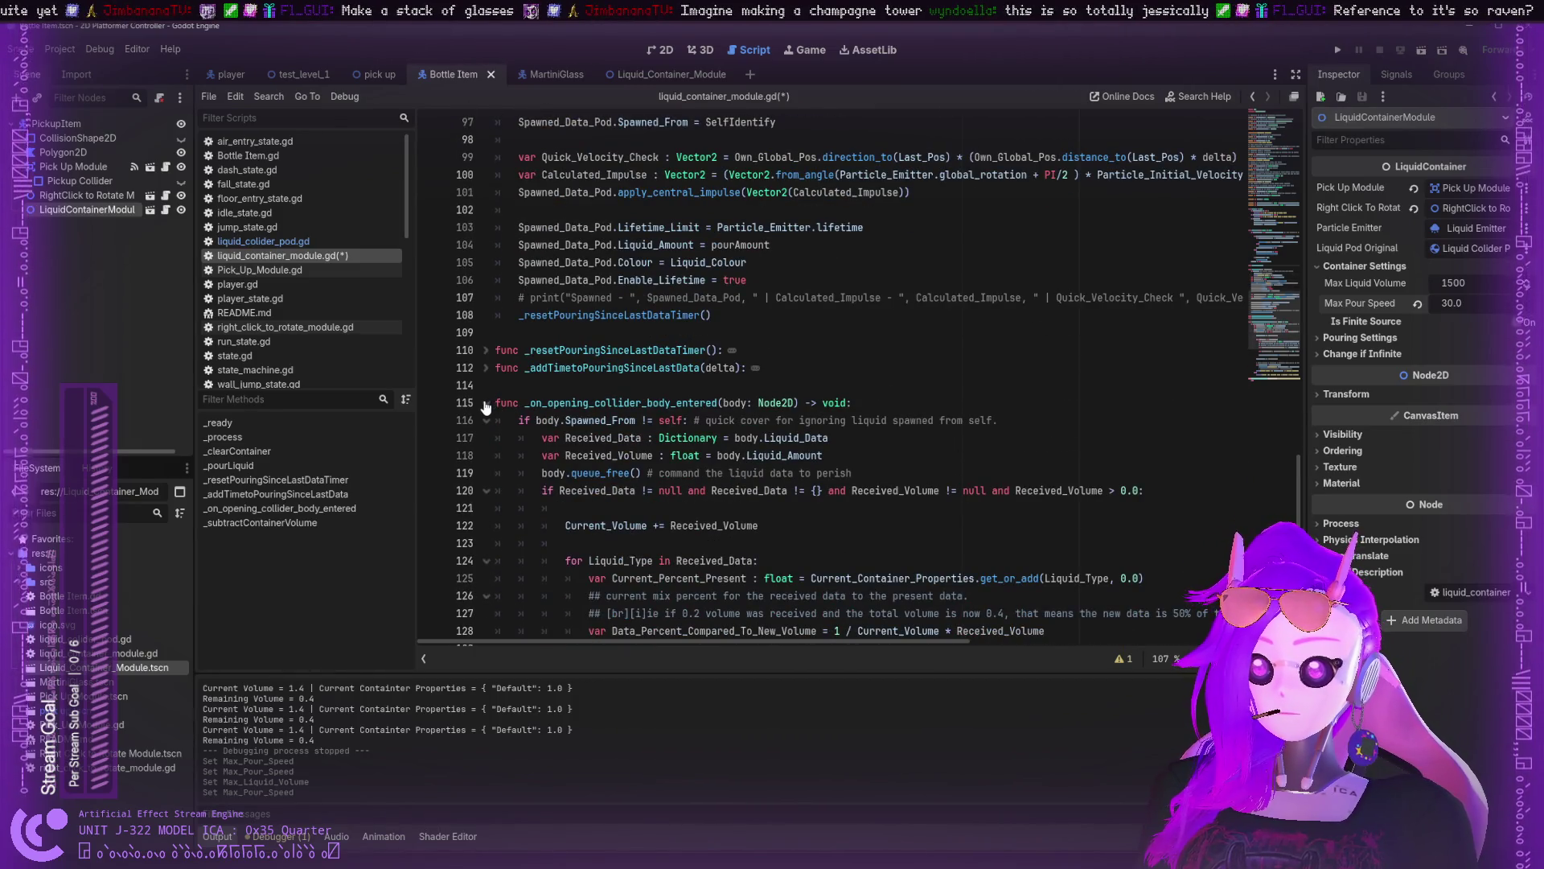
scroll(485, 403, down, 6)
scroll(484, 399, up, 6)
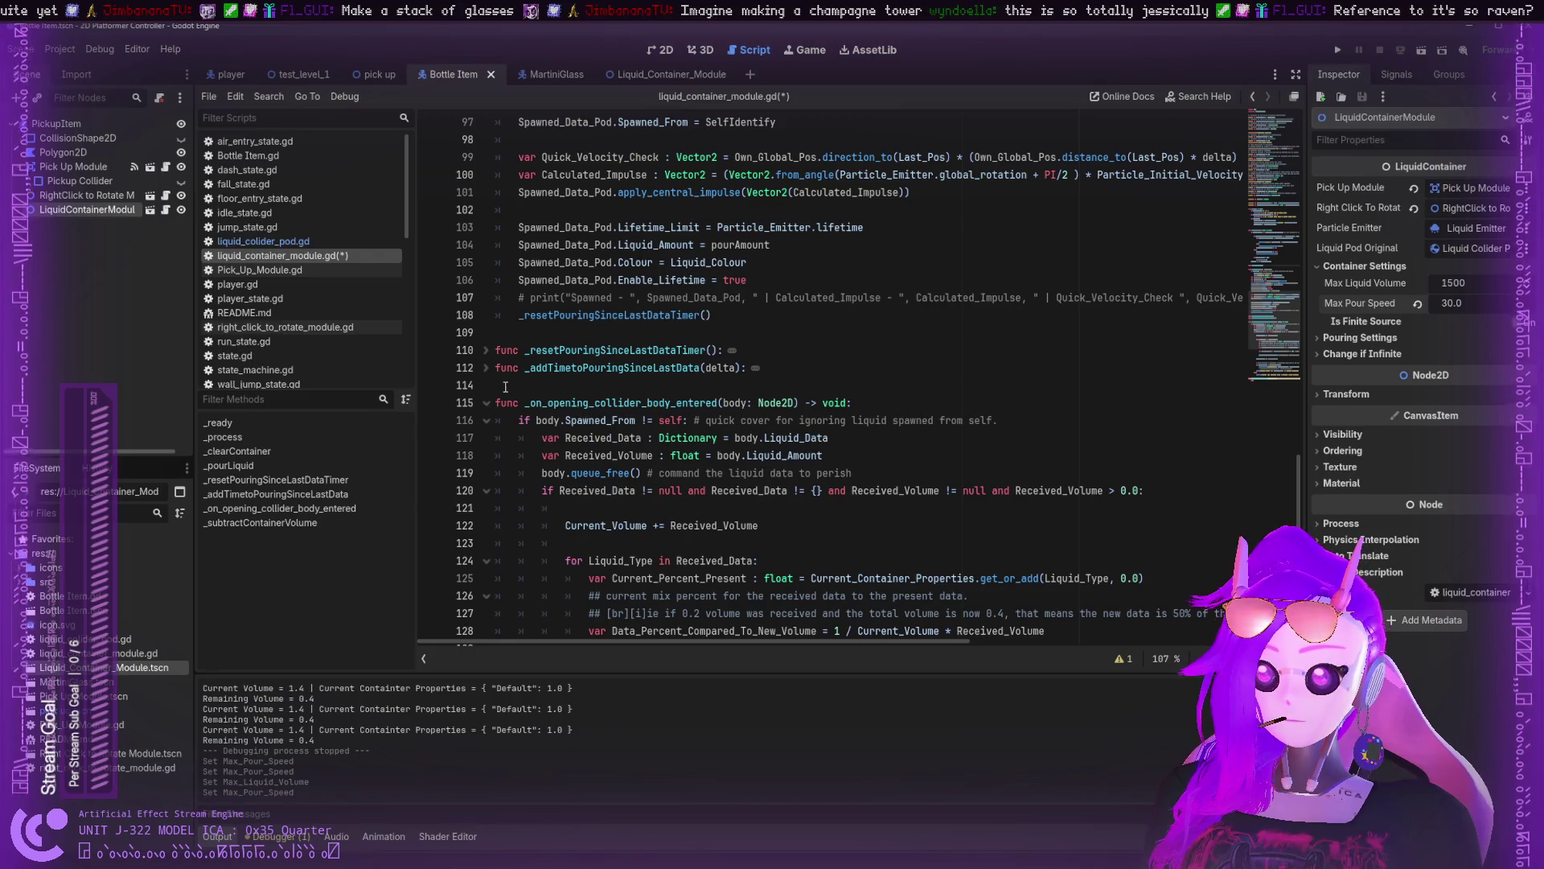
mouse_move(503, 387)
mouse_down()
mouse_move(467, 299)
mouse_move(469, 385)
mouse_up()
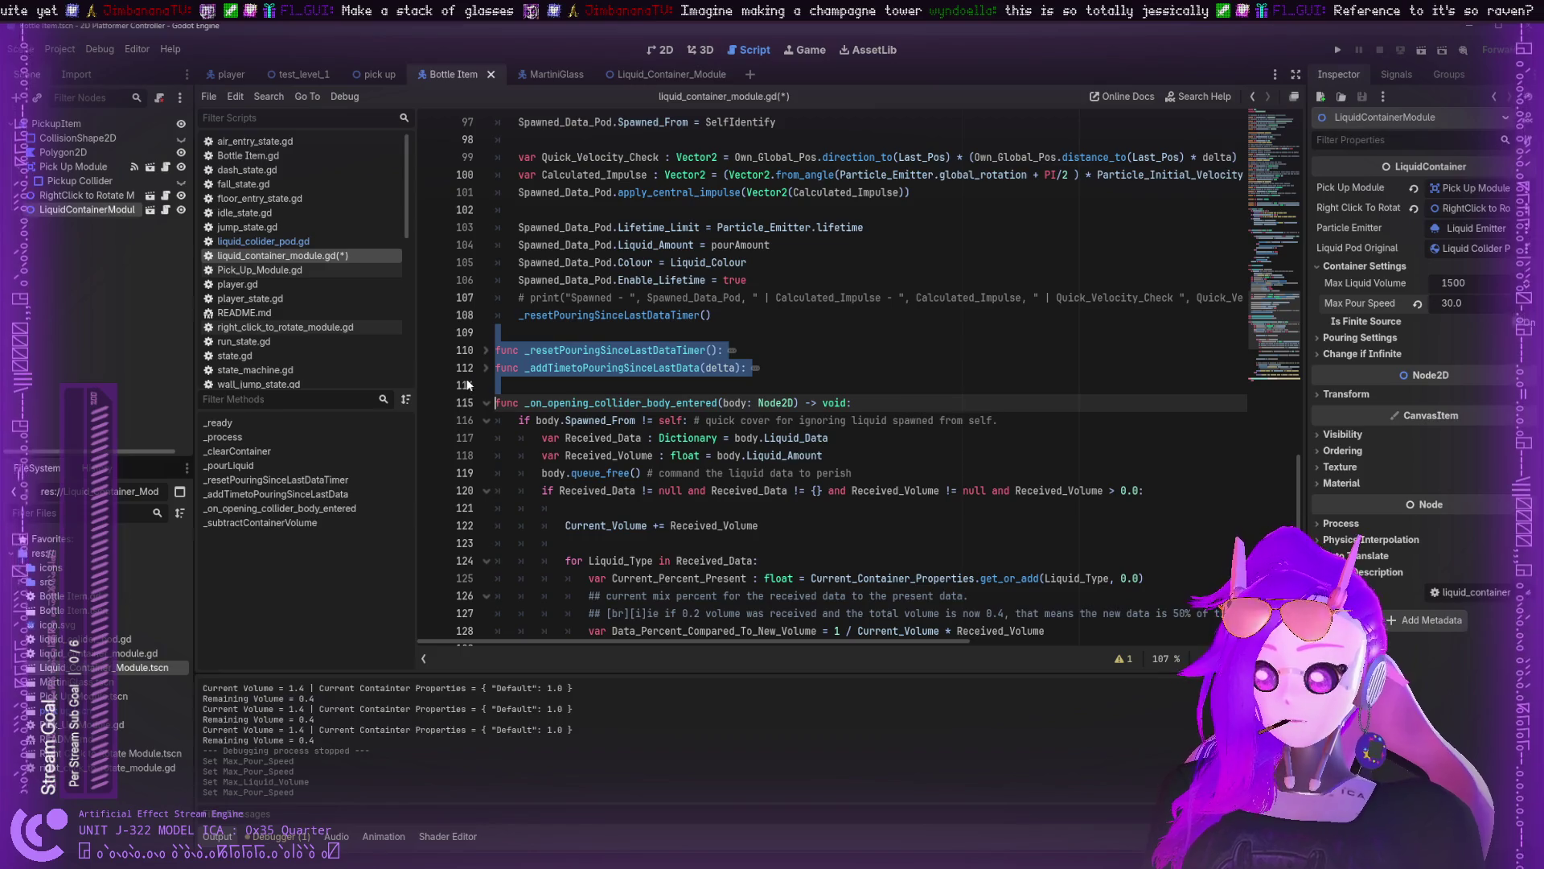
key(Delete)
- Paste both helpers below _clearContainer, remove extra blank lines, and fold them
scroll(595, 378, up, 10)
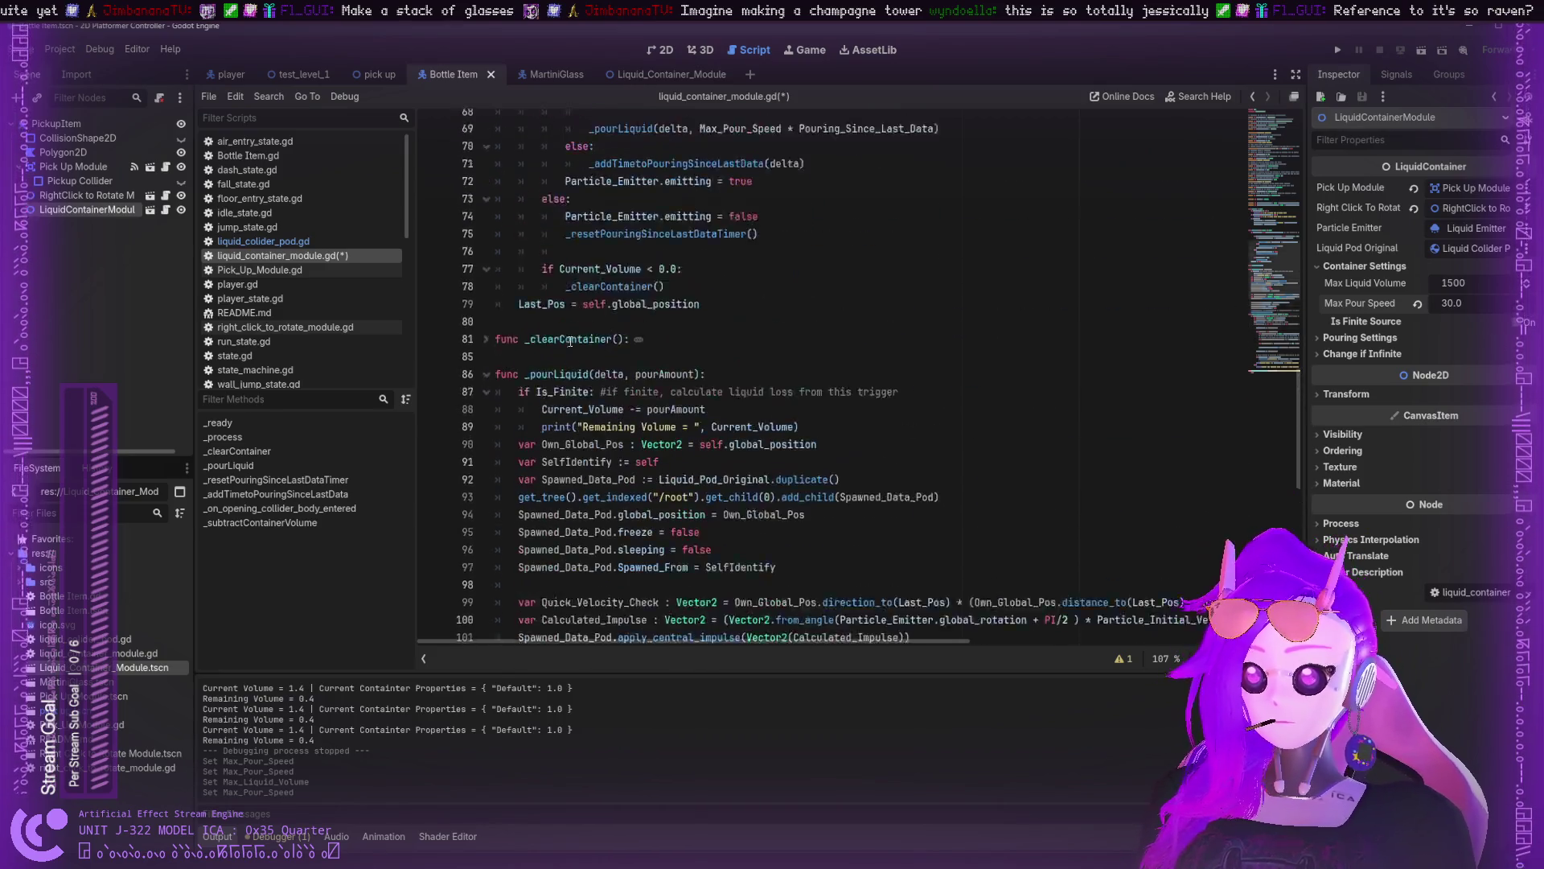
click(571, 439)
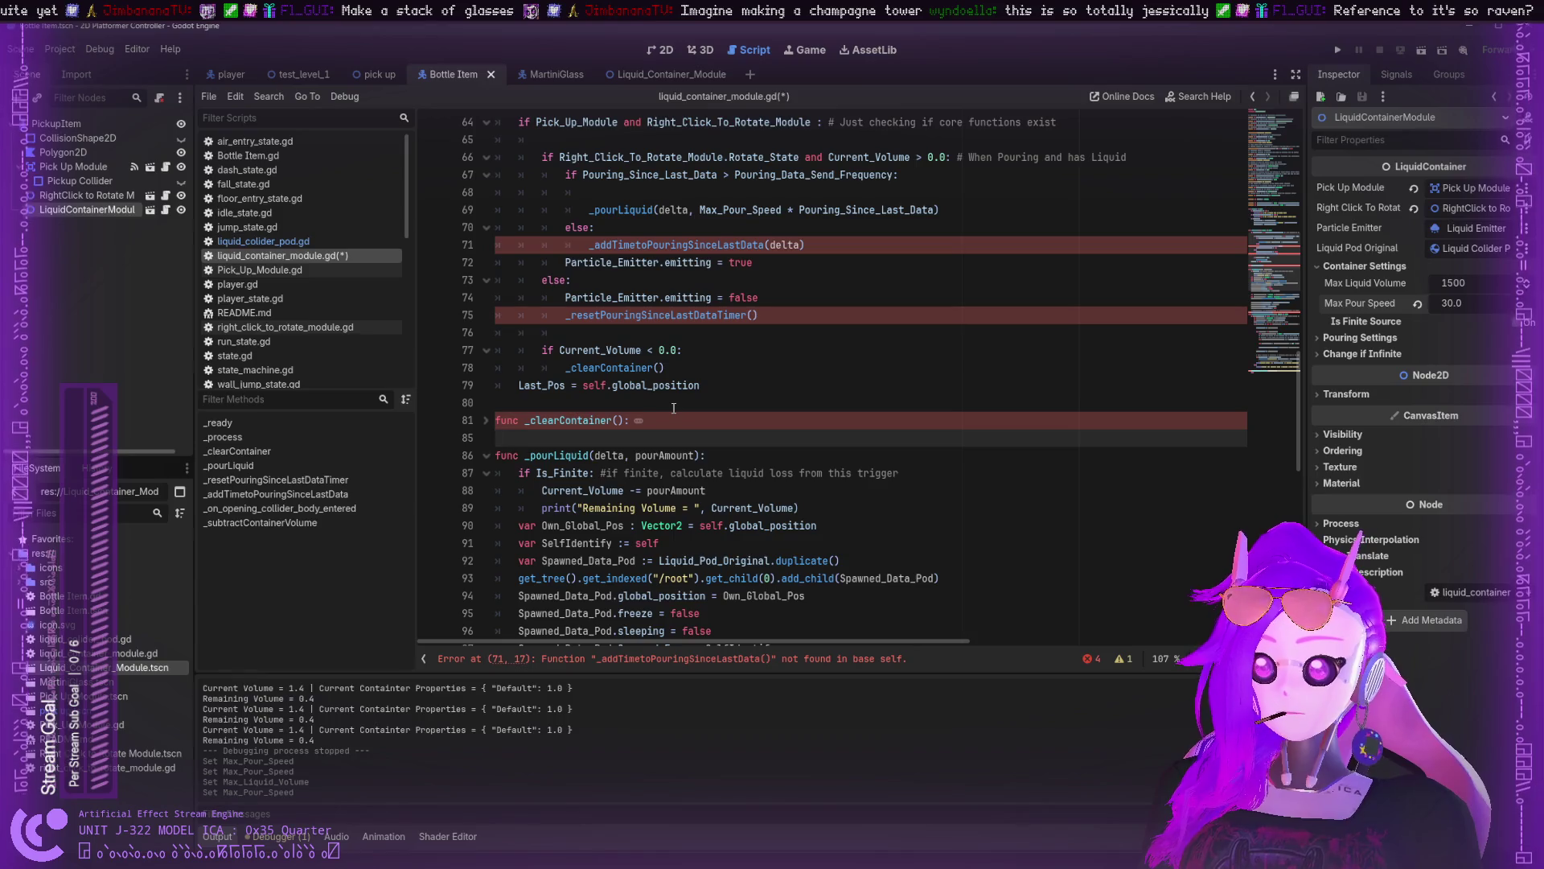
key(Return)
text(func _resetPouringSinceLastDataTimer(): 	Pouring_Since_Last_Data = 0.0 func _addTimetoPouringSinceLastData(delta): 	Pouring_Since_Last_Data += delta)
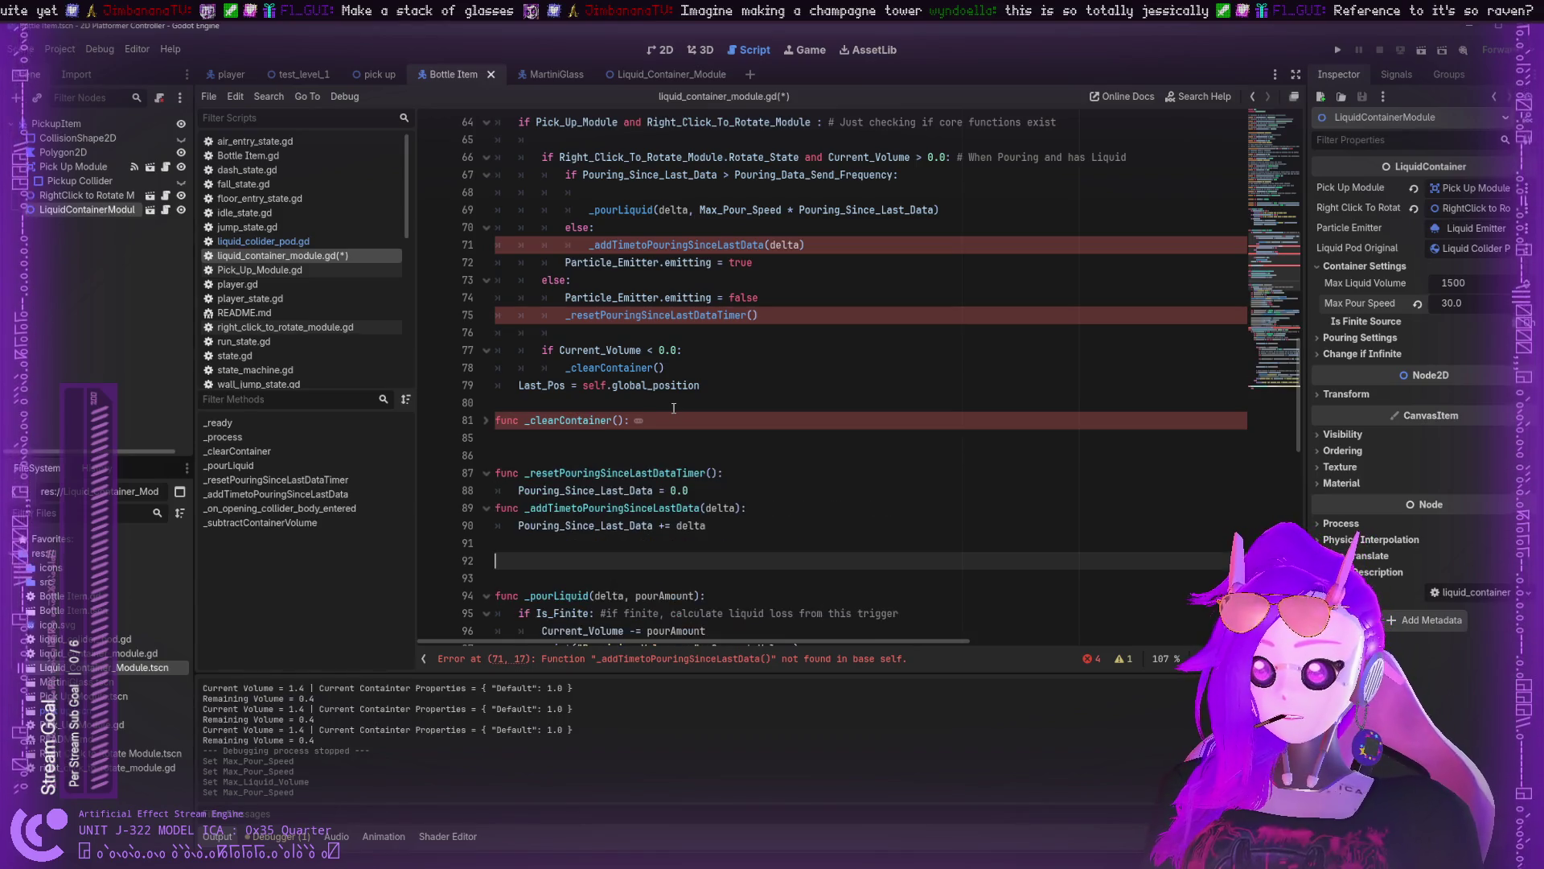
key(BackSpace)
key(BackSpace)
click(486, 508)
click(486, 473)
click(499, 455)
key(BackSpace)
click(261, 522)
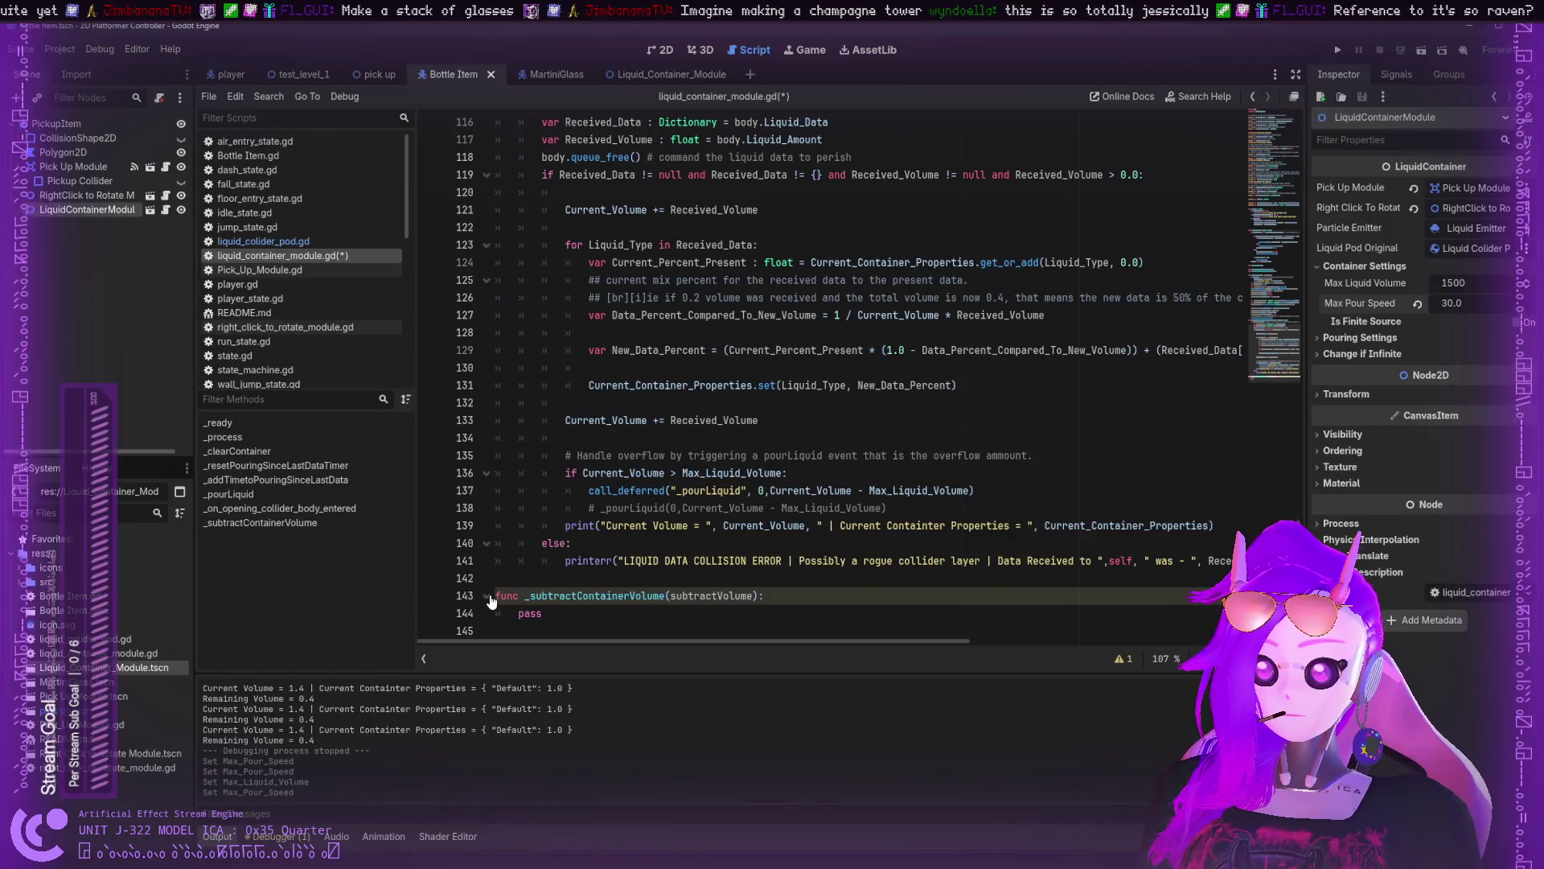
- Delete the unused _subtractContainerVolume stub and save the script
click(630, 614)
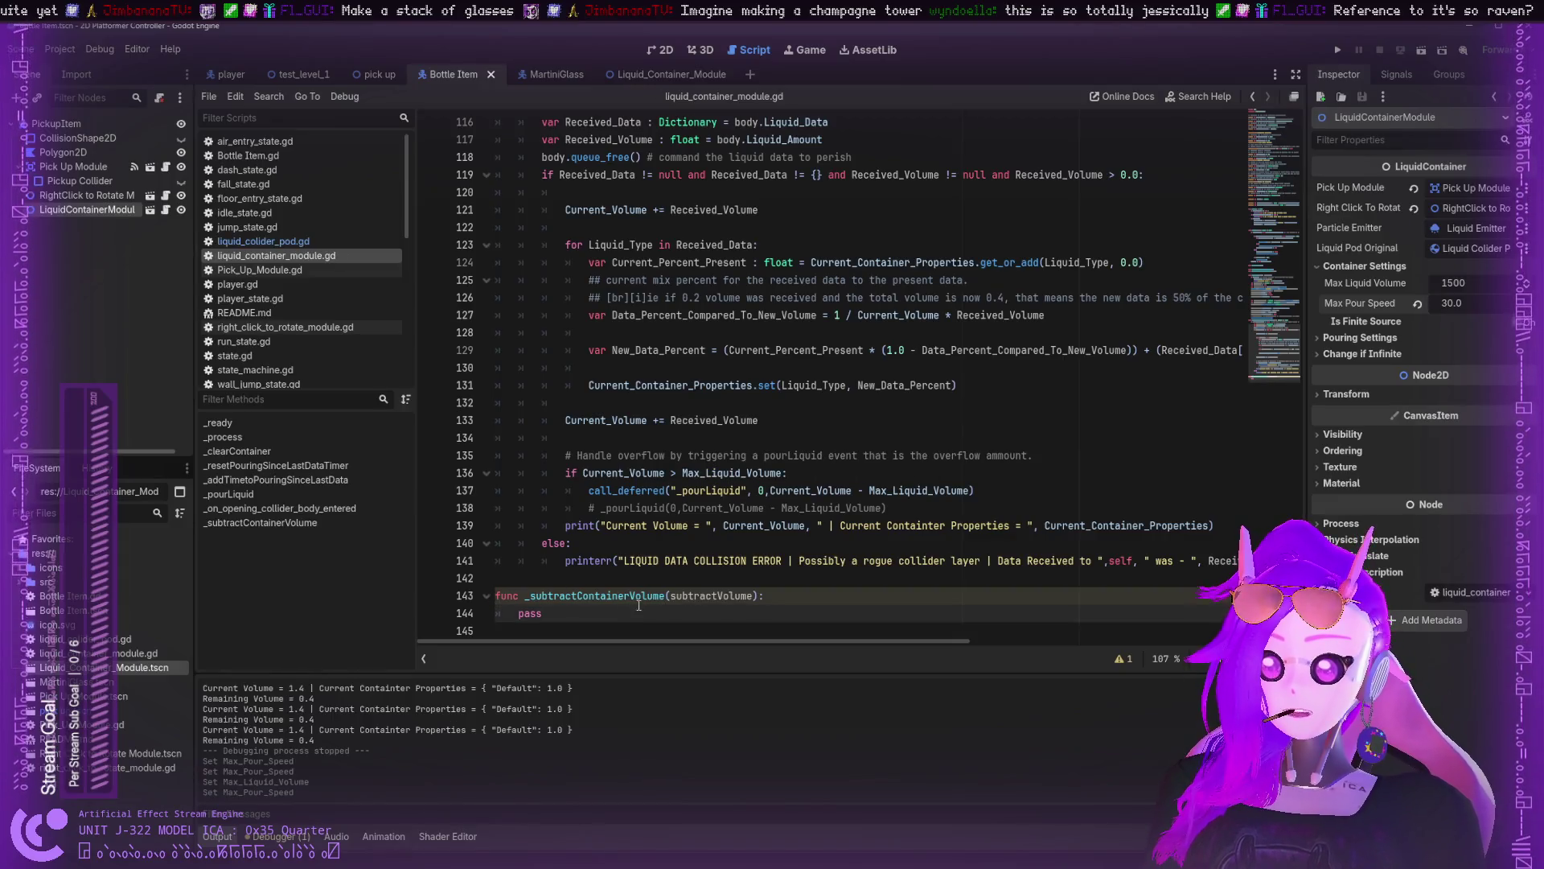
drag(641, 614, 485, 582)
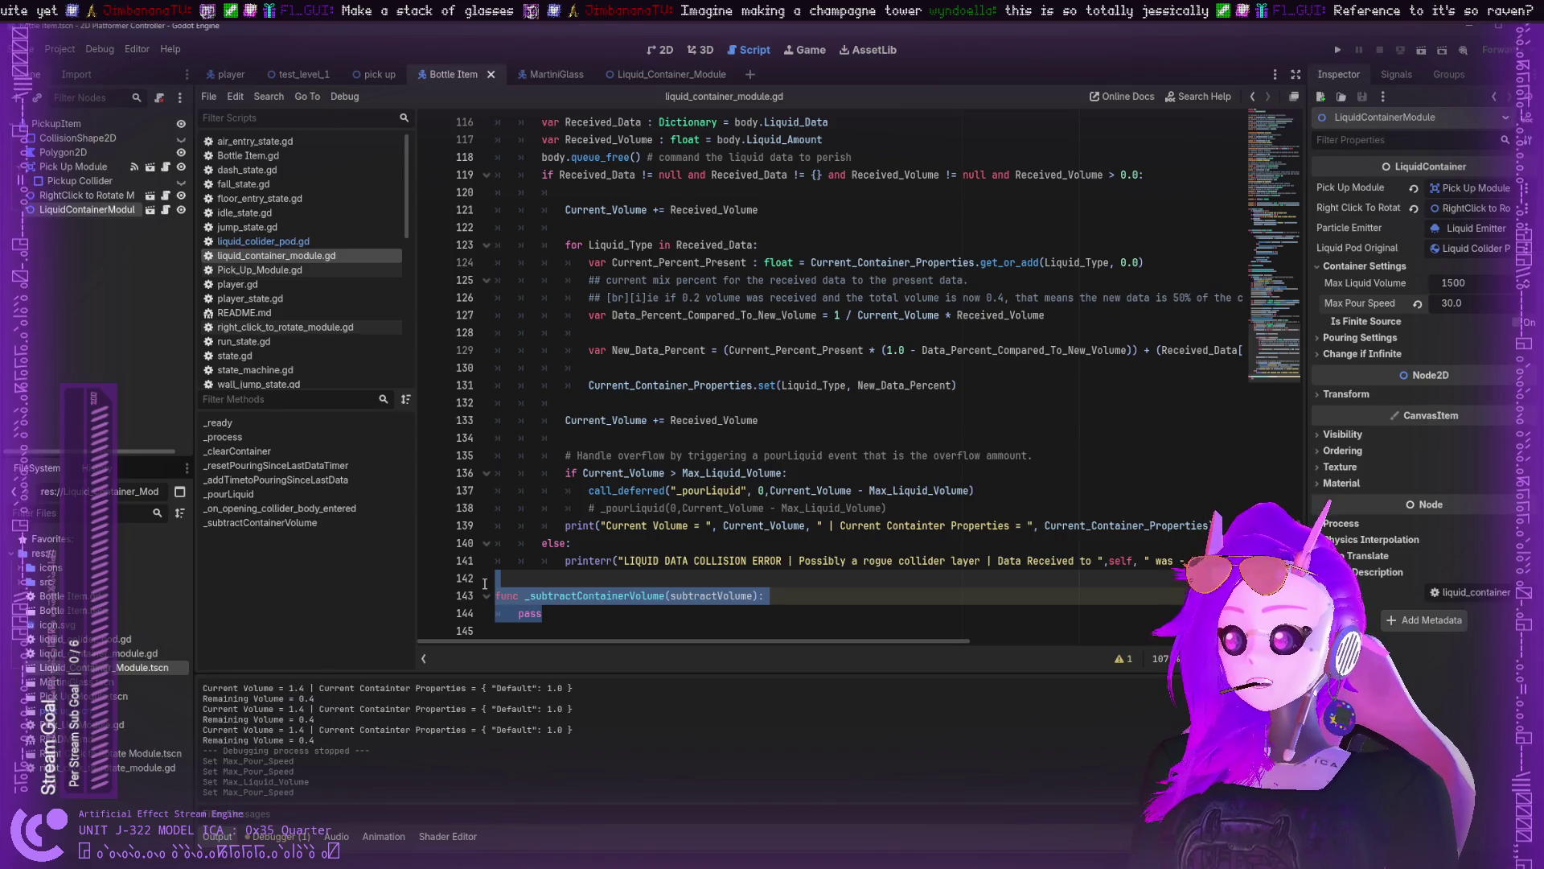
key(BackSpace)
key(BackSpace)
scroll(696, 555, up, 12)
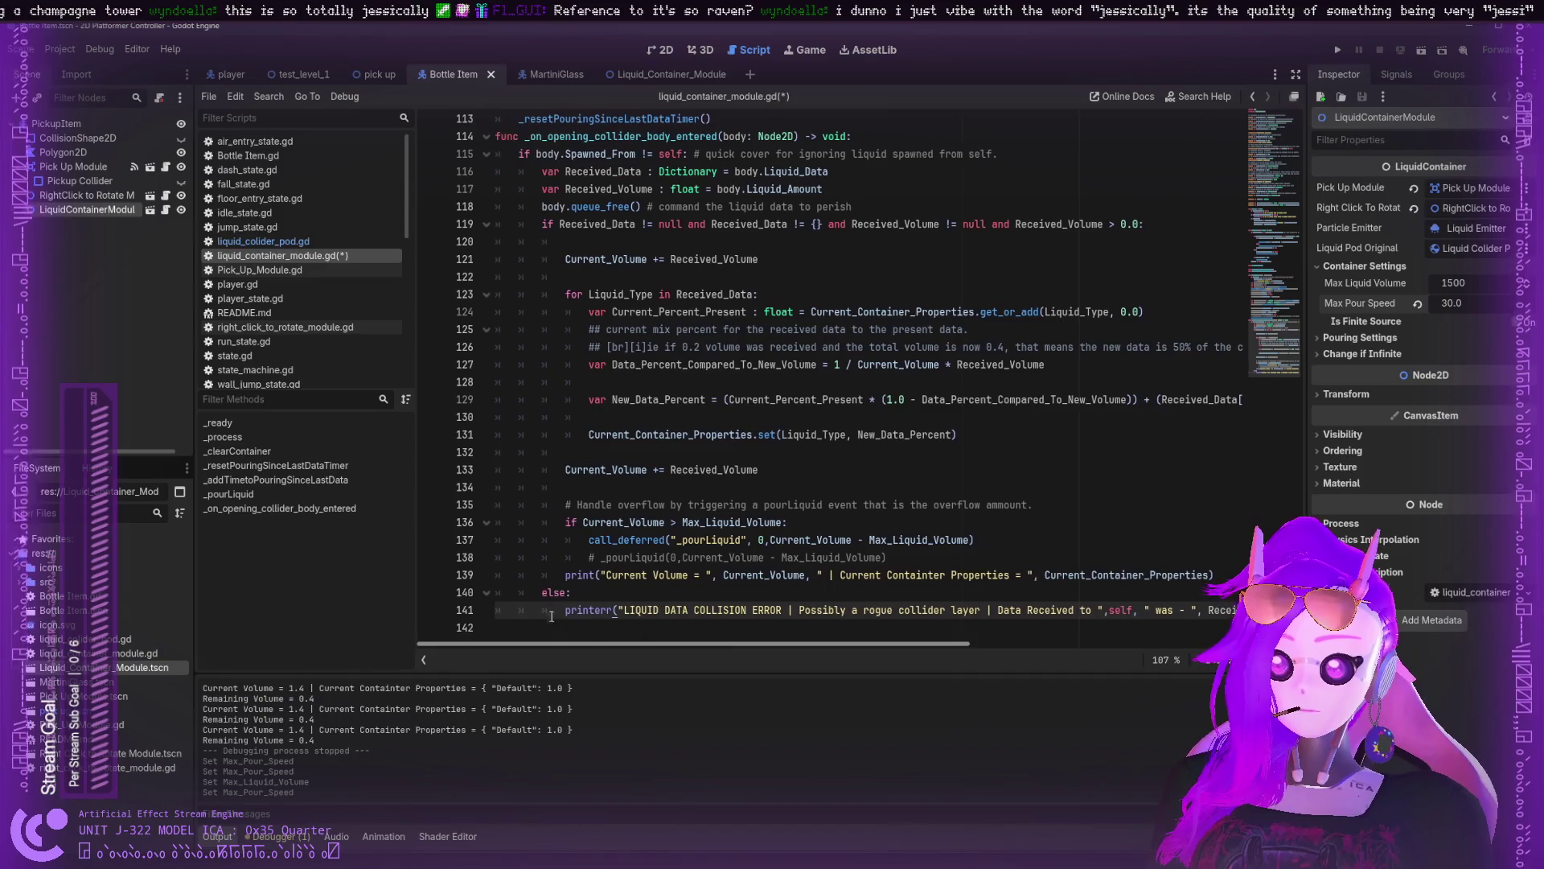
scroll(647, 429, up, 4)
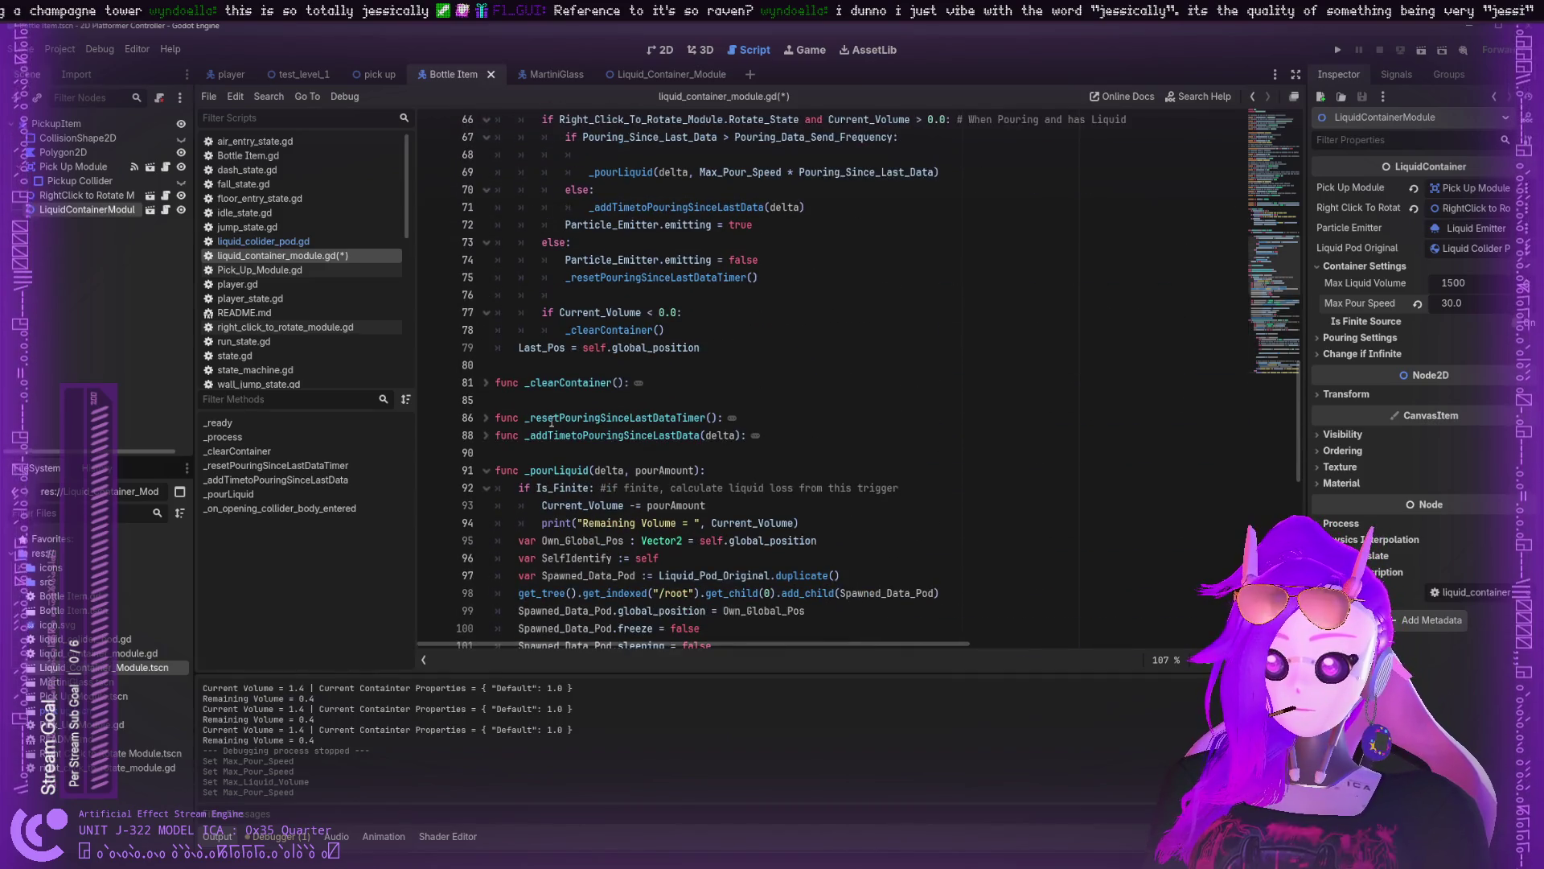
scroll(616, 450, down, 2)
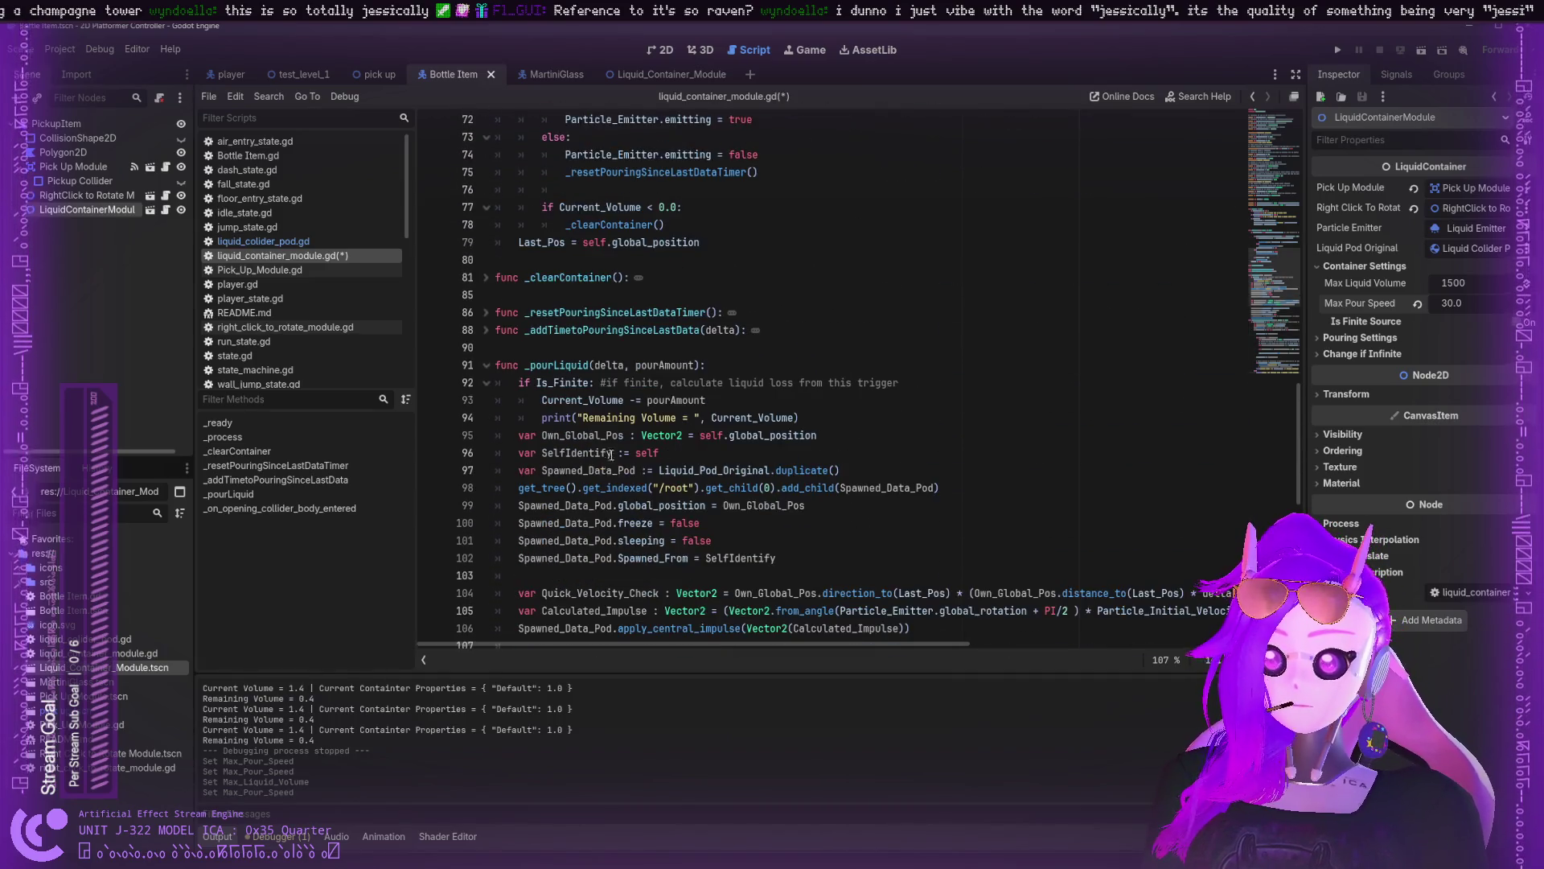
key(ctrl+s)
- Check Max_Pour_Speed and Pouring_Since_Last_Data on line 69, then show the Debugger's error list
scroll(648, 389, up, 3)
scroll(648, 389, up, 5)
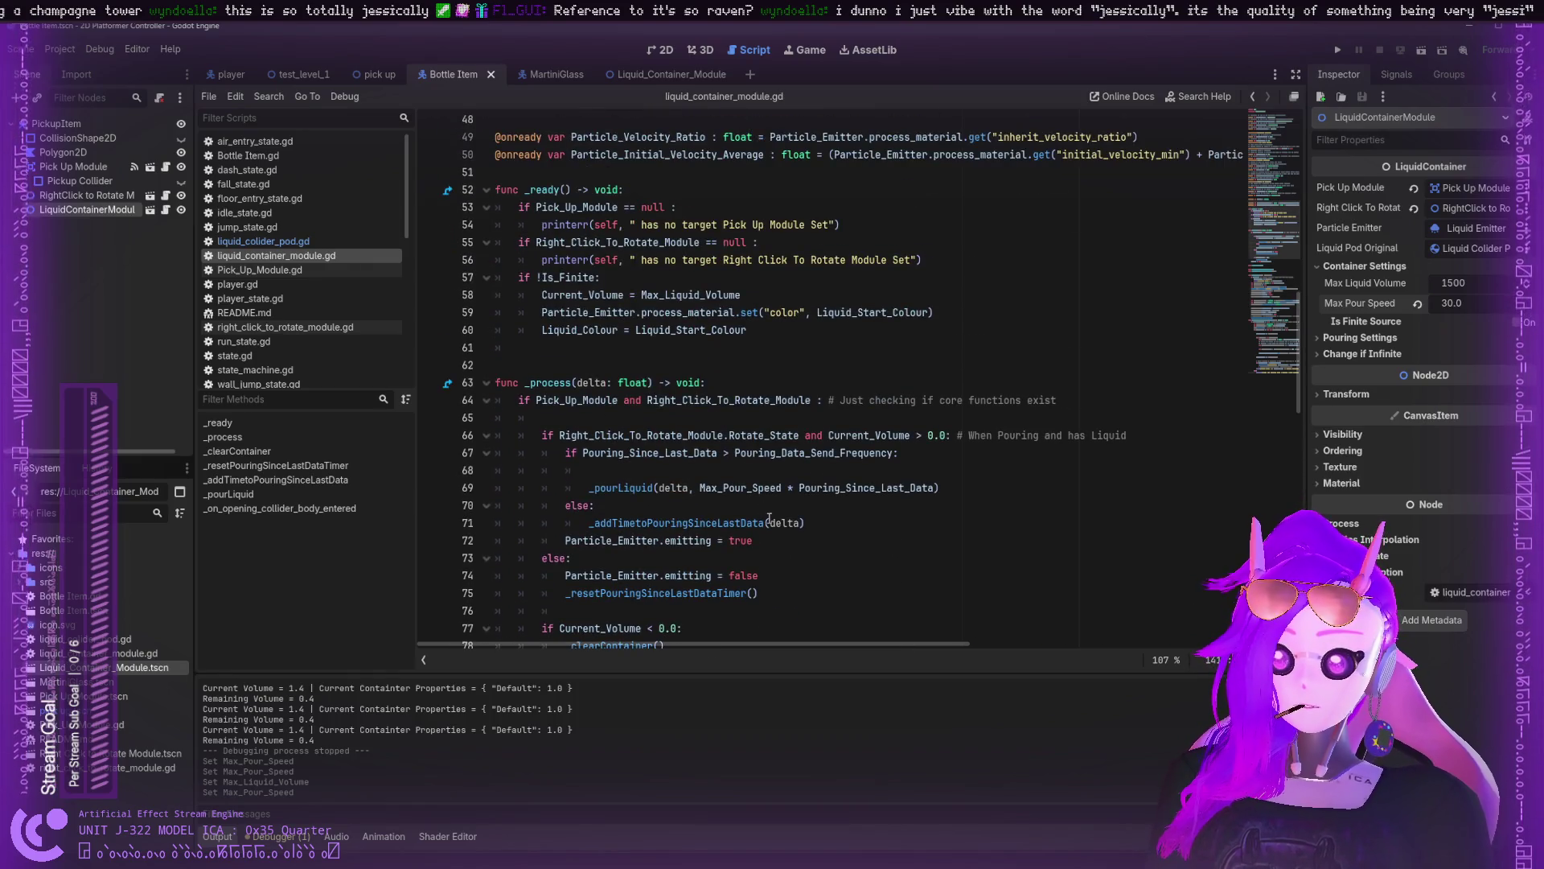
double_click(779, 489)
double_click(862, 488)
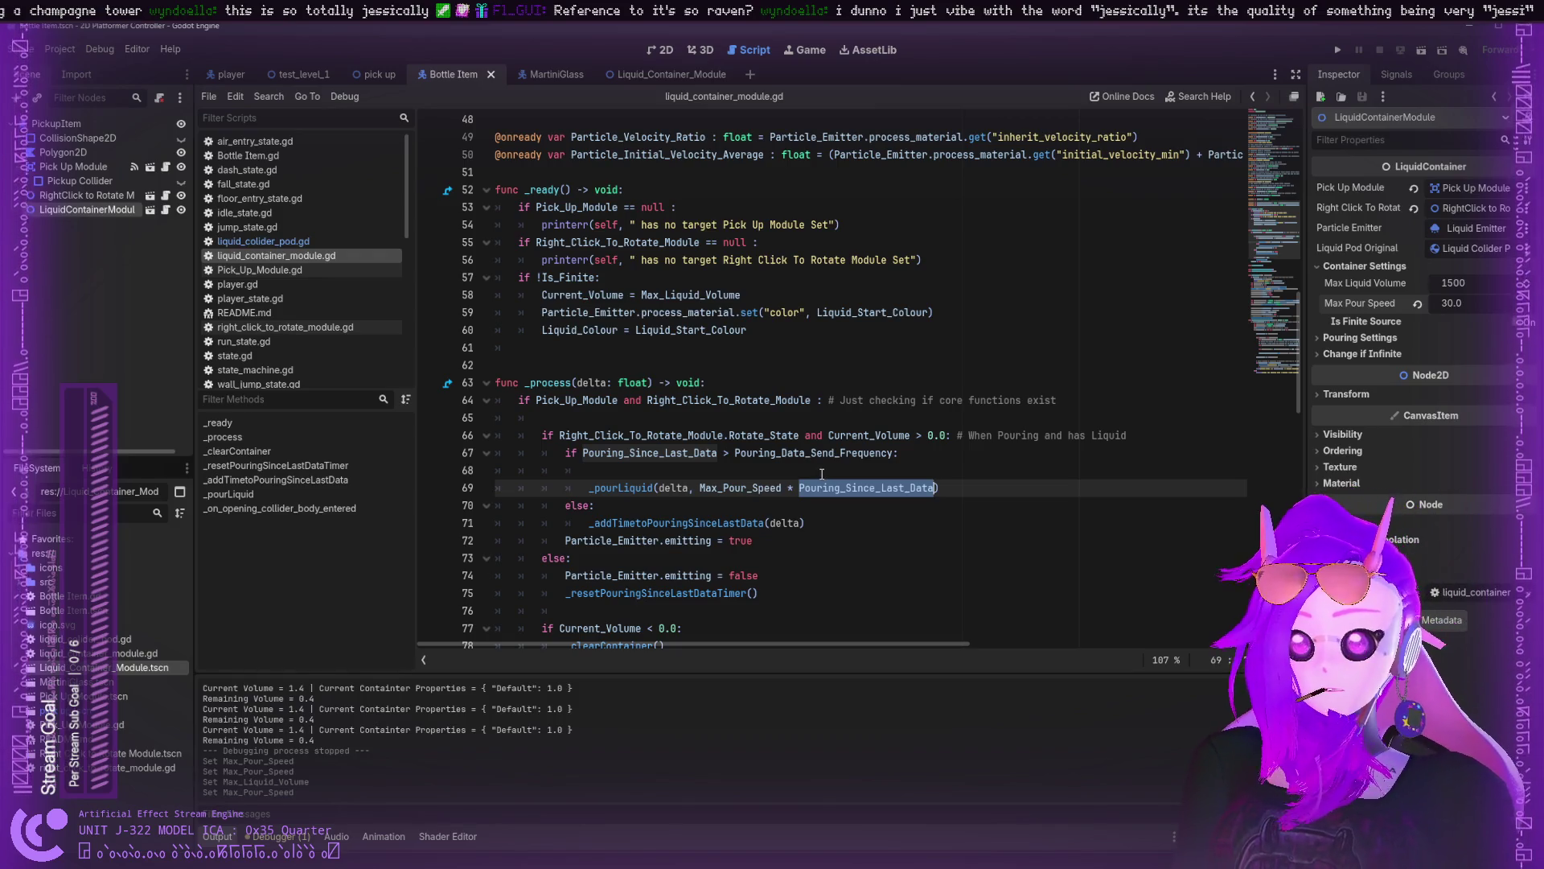
scroll(815, 468, up, 5)
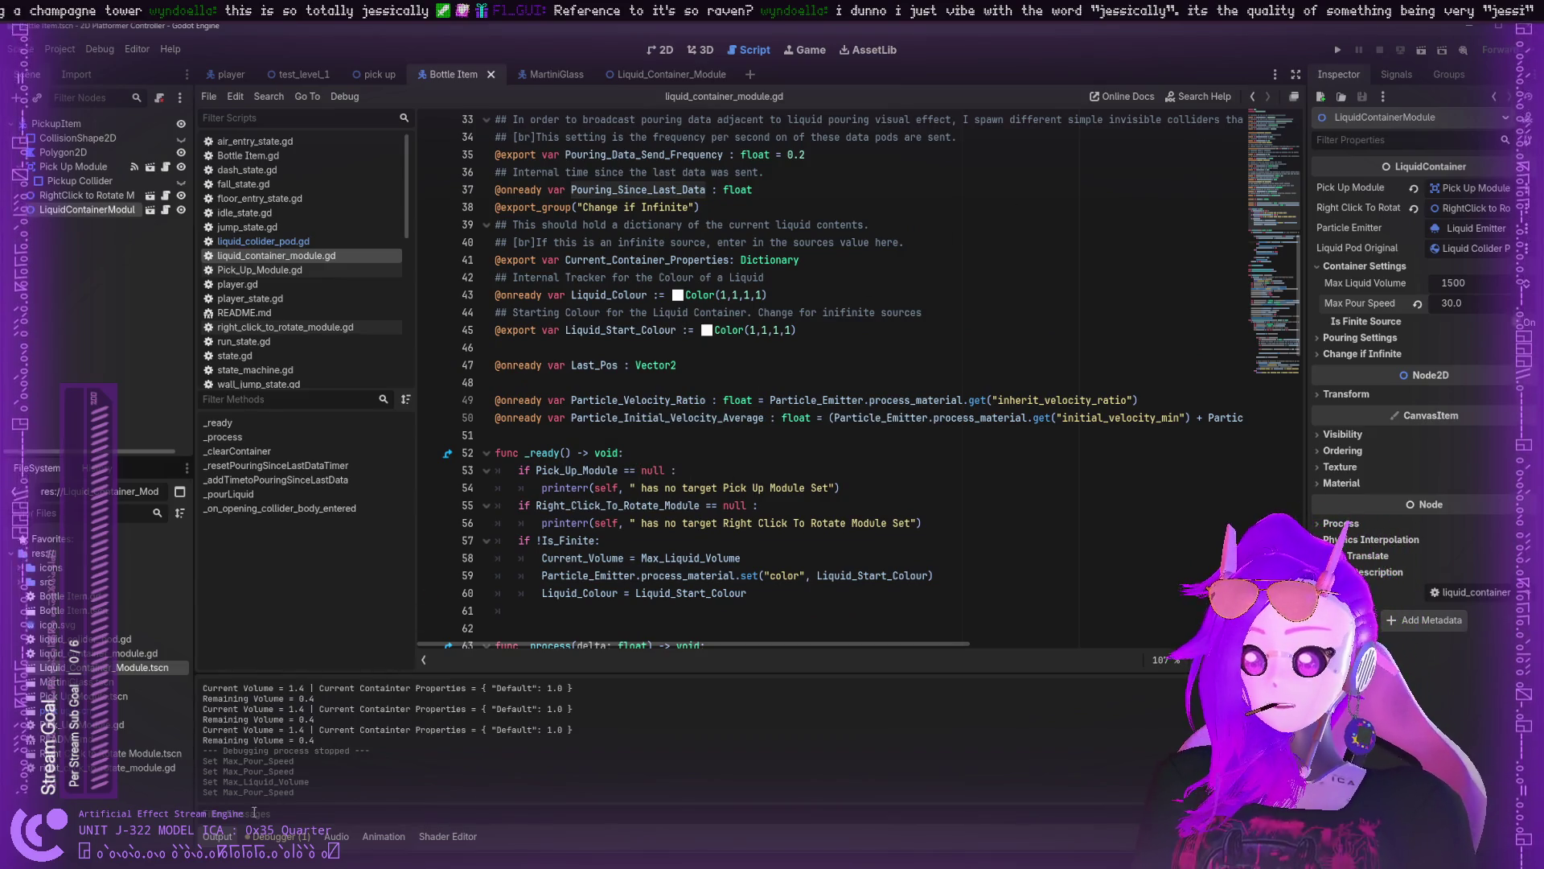
click(262, 836)
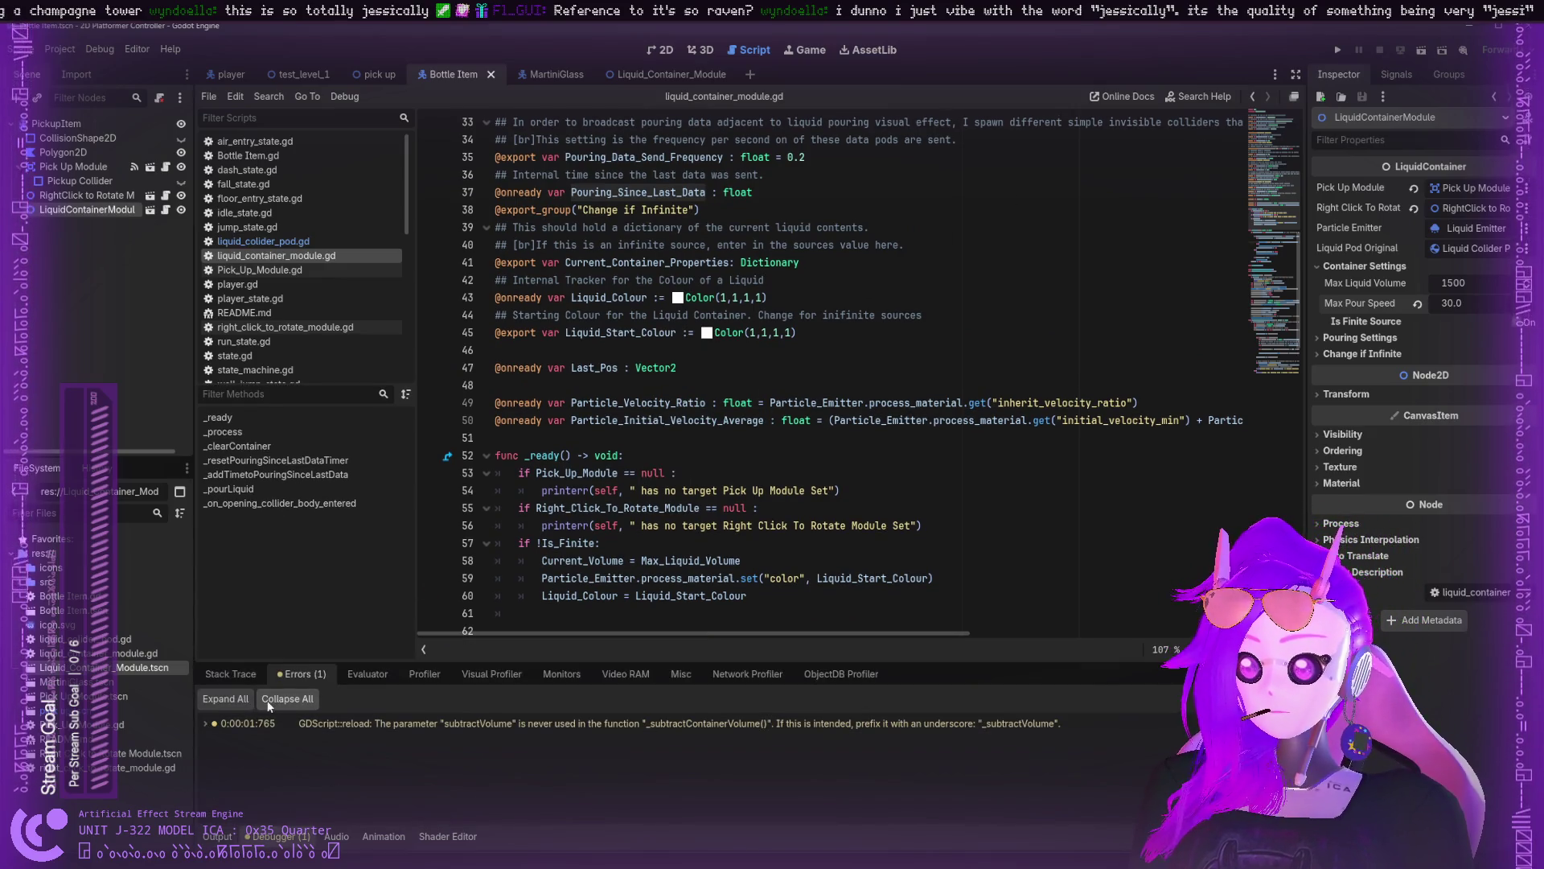